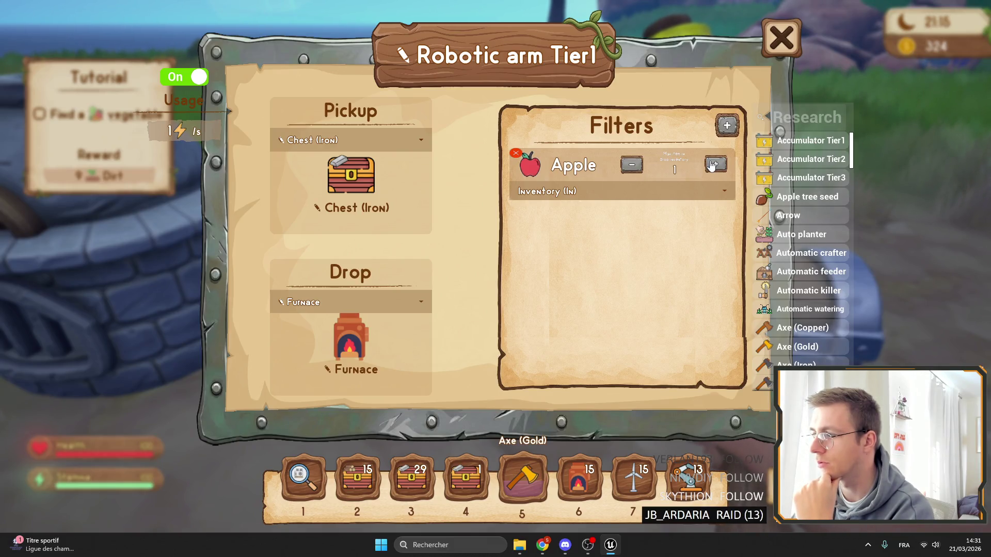
# Keep Inventory (In) as the Apple filter's destination in the Robotic arm Tier1 settings
pyautogui.click(644, 194)
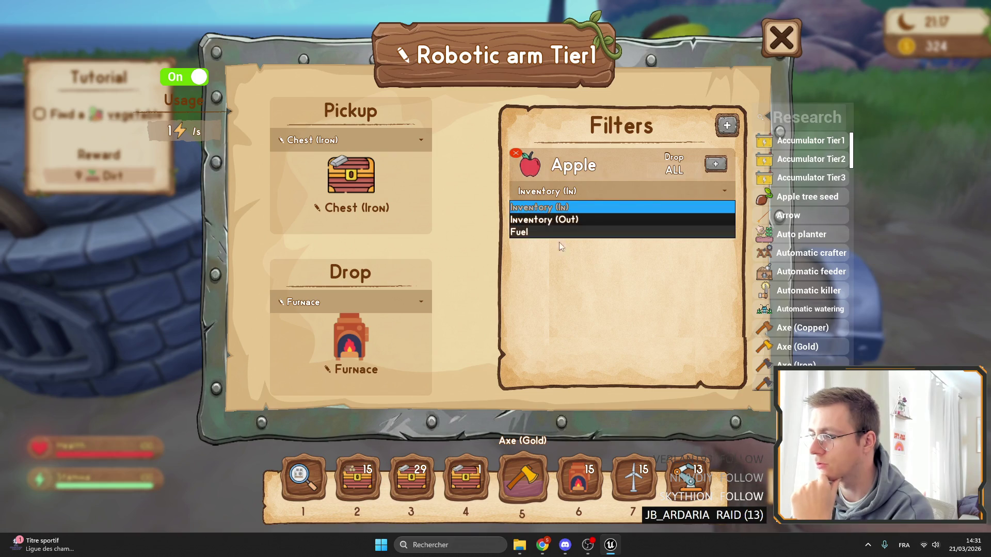
pyautogui.click(551, 206)
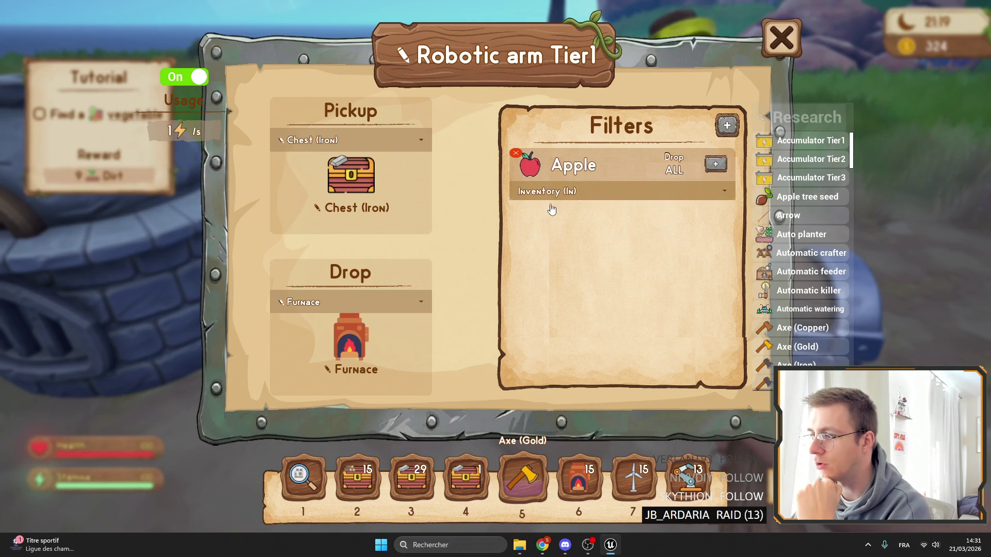
pyautogui.click(580, 196)
pyautogui.click(598, 232)
# Close the robotic arm settings, then browse the Elemency Wiki and the full item list
pyautogui.click(774, 50)
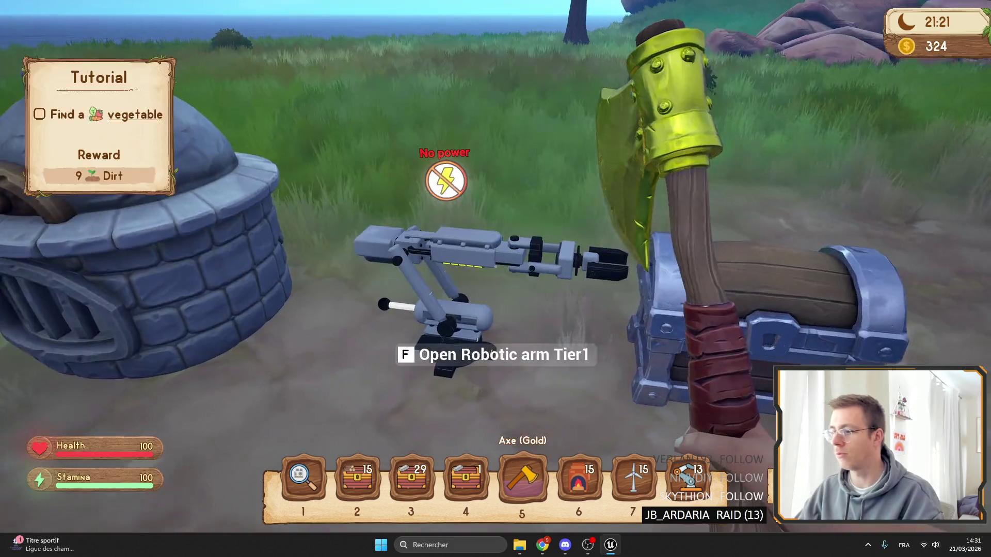
pyautogui.press('Tab')
pyautogui.press('Tab')
pyautogui.press('h')
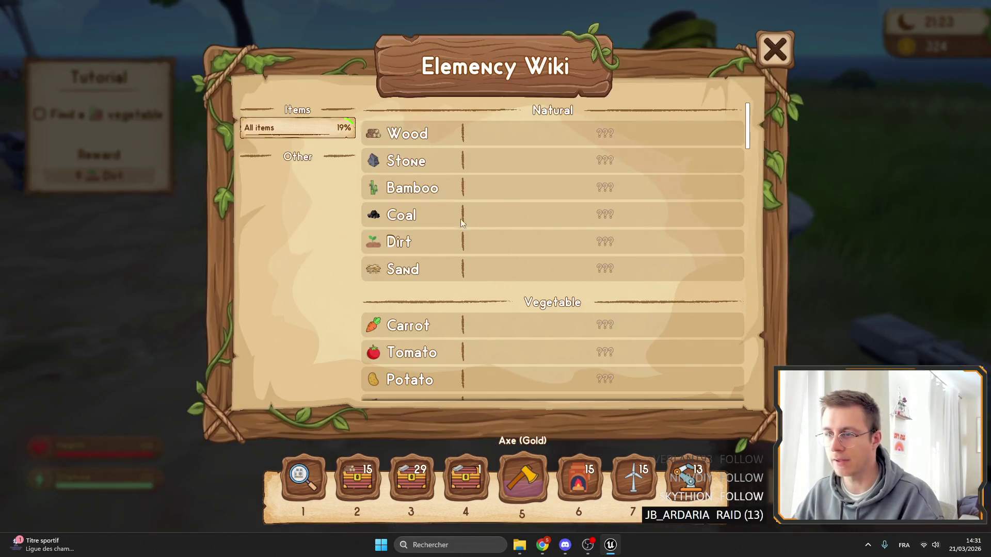
pyautogui.click(765, 37)
pyautogui.press('i')
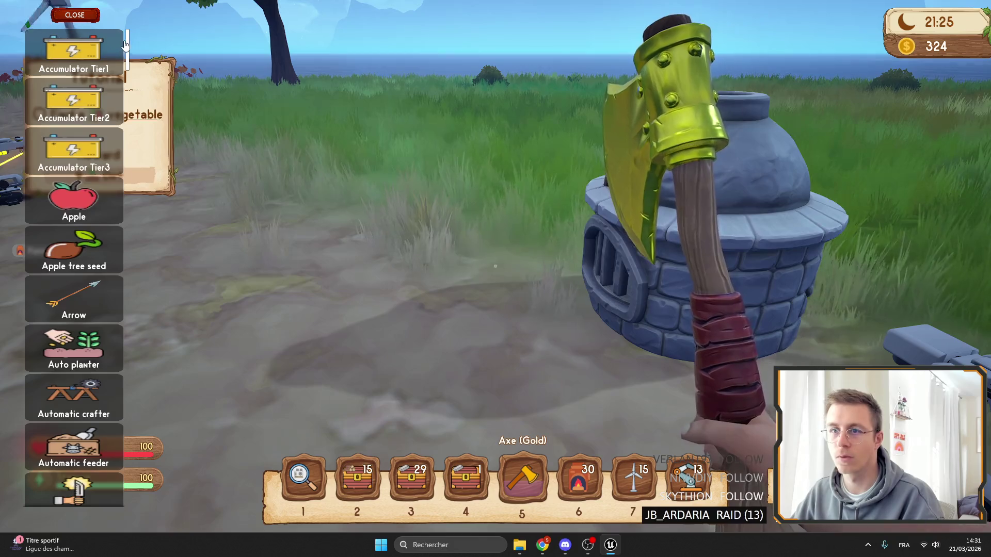
pyautogui.scroll(-20, 77, 47)
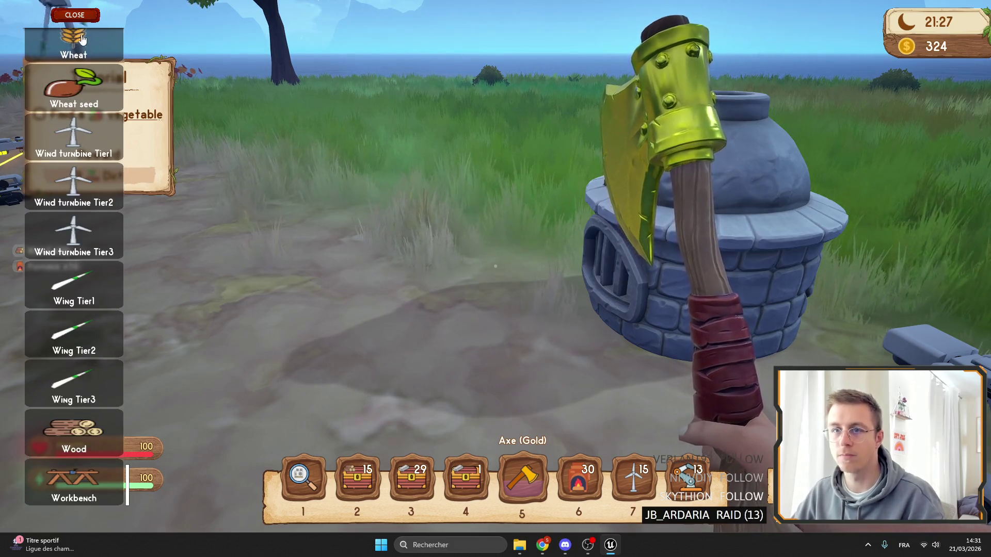
pyautogui.click(75, 15)
# Check the contents of the iron chest and the furnace
pyautogui.press('f')
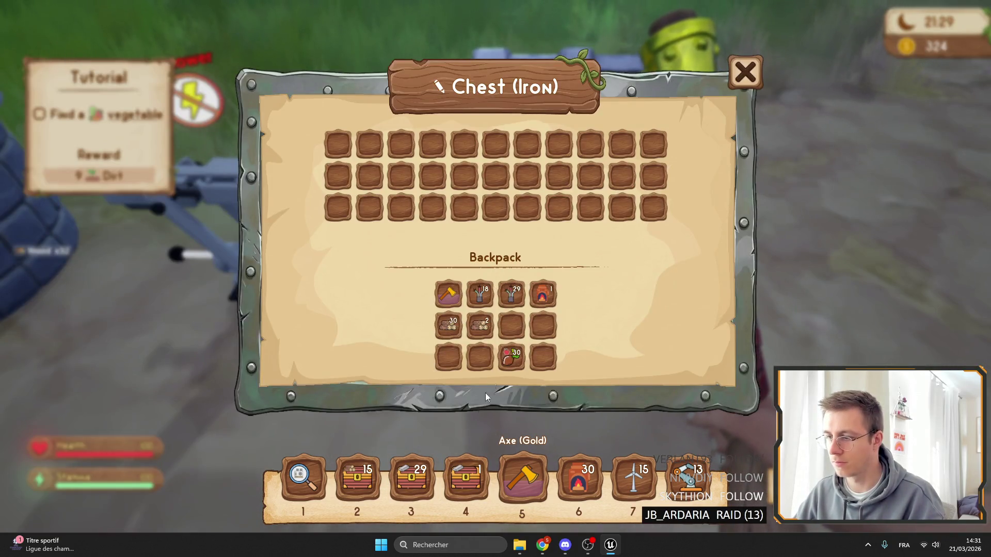
pyautogui.press('Escape')
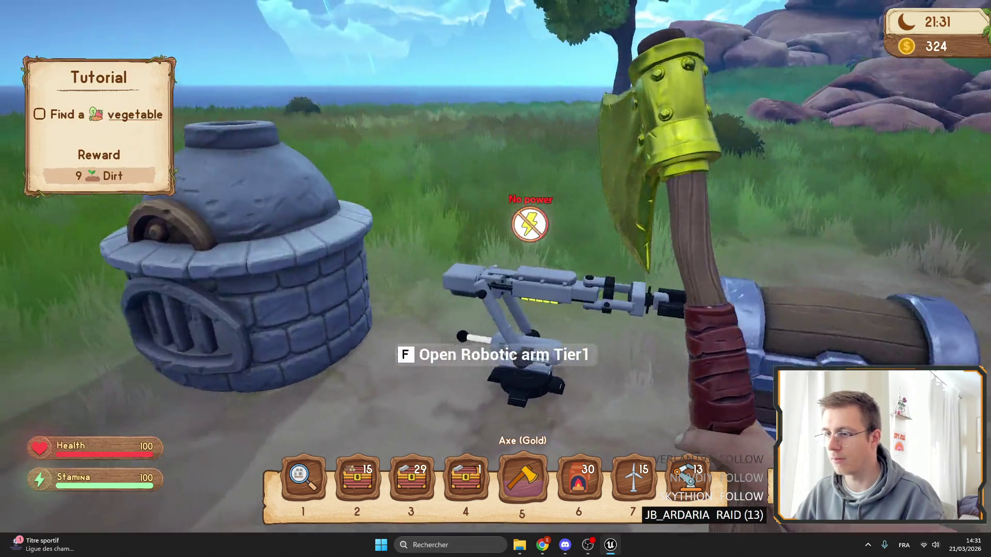
pyautogui.press('f')
pyautogui.press('Escape')
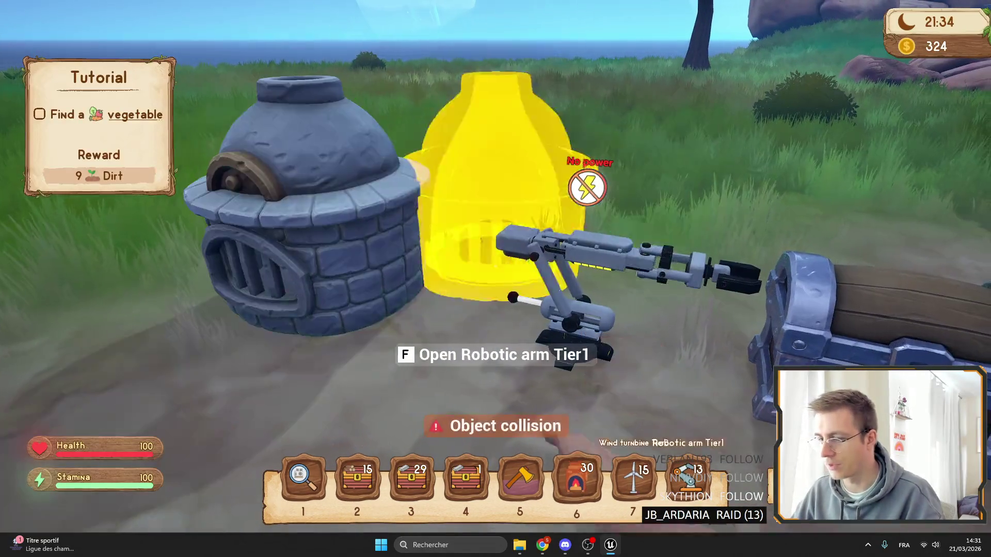
# Lay an electric wire from hotbar slot 3 to the robotic arm
pyautogui.press('Tab')
pyautogui.press('Tab')
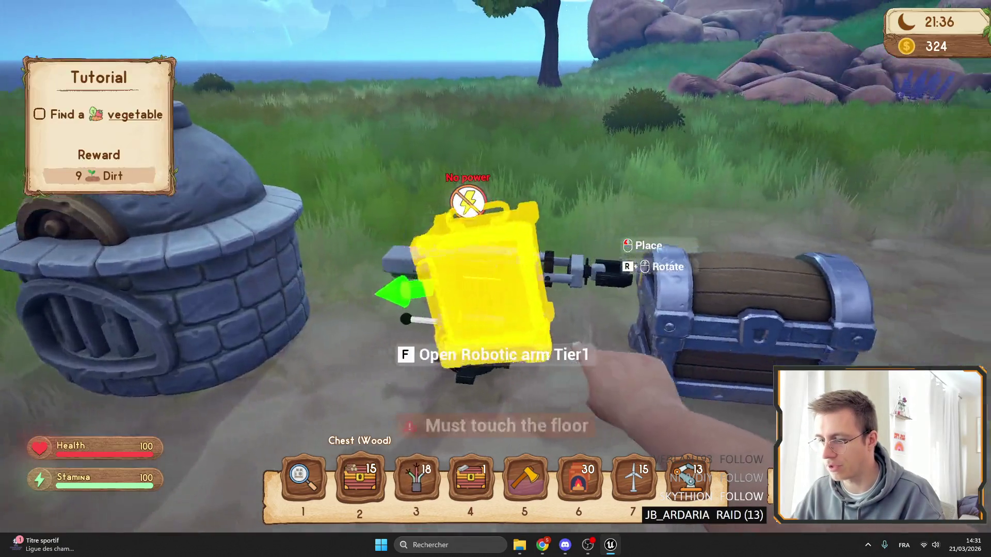
pyautogui.press('3')
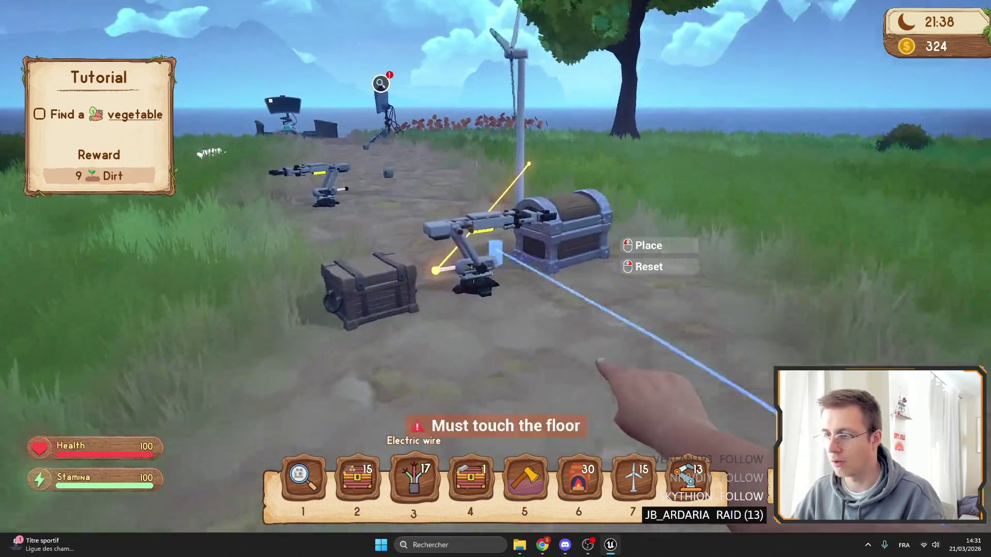
pyautogui.click(495, 279)
# Switch to the gold axe and open the robotic arm's settings
pyautogui.press('4')
pyautogui.press('5')
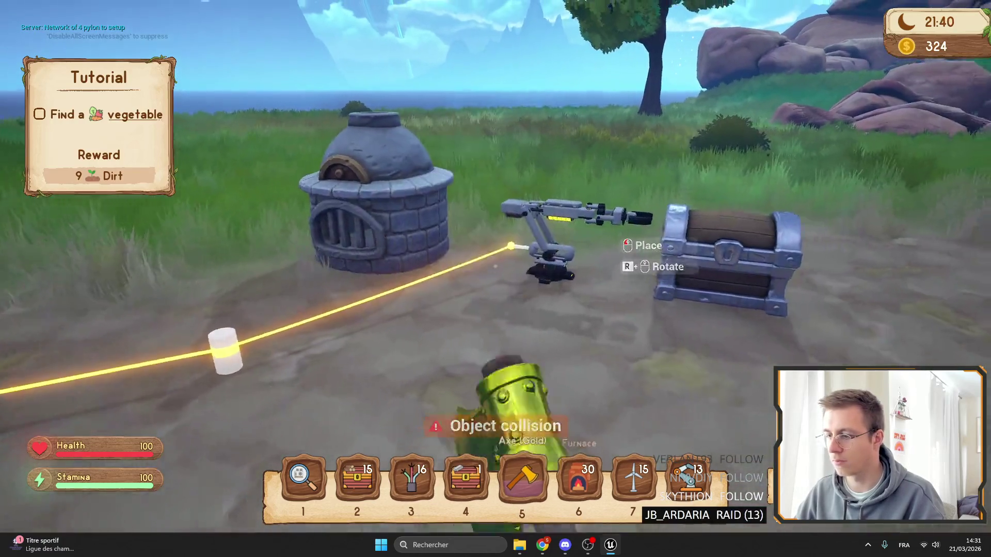
pyautogui.press('f')
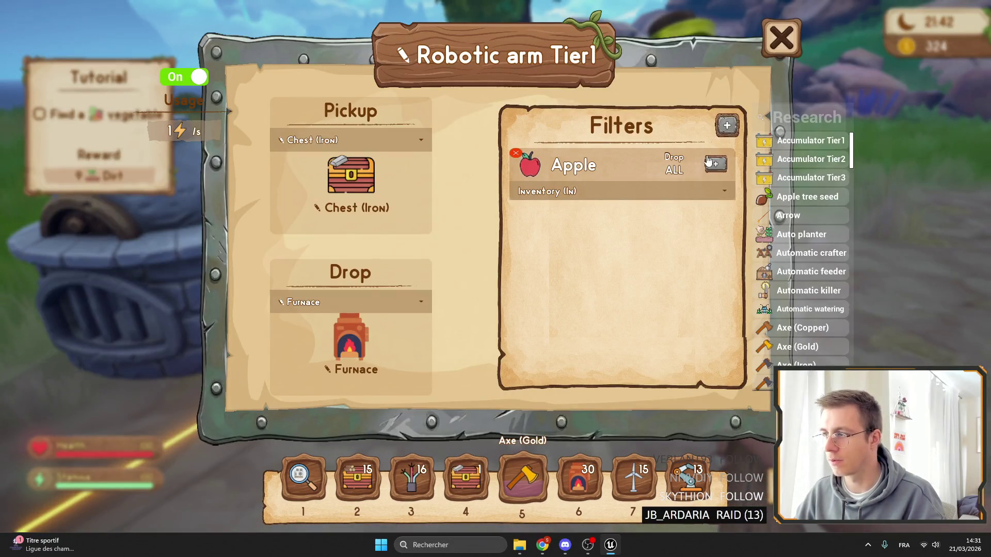
# Delete the robotic arm's Apple filter, then inspect the furnace and iron chest contents
pyautogui.click(515, 153)
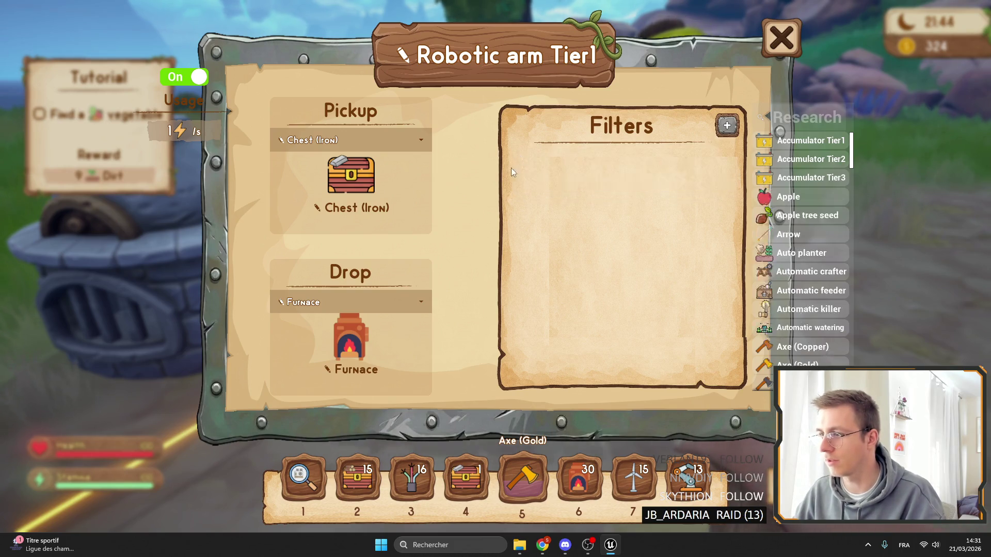
pyautogui.press('Escape')
pyautogui.press('f')
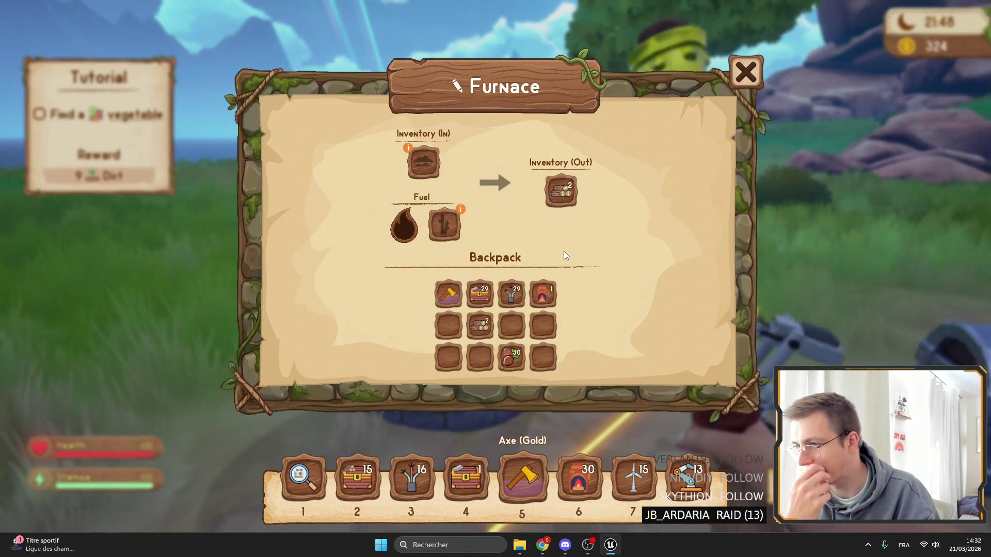
pyautogui.press('Escape')
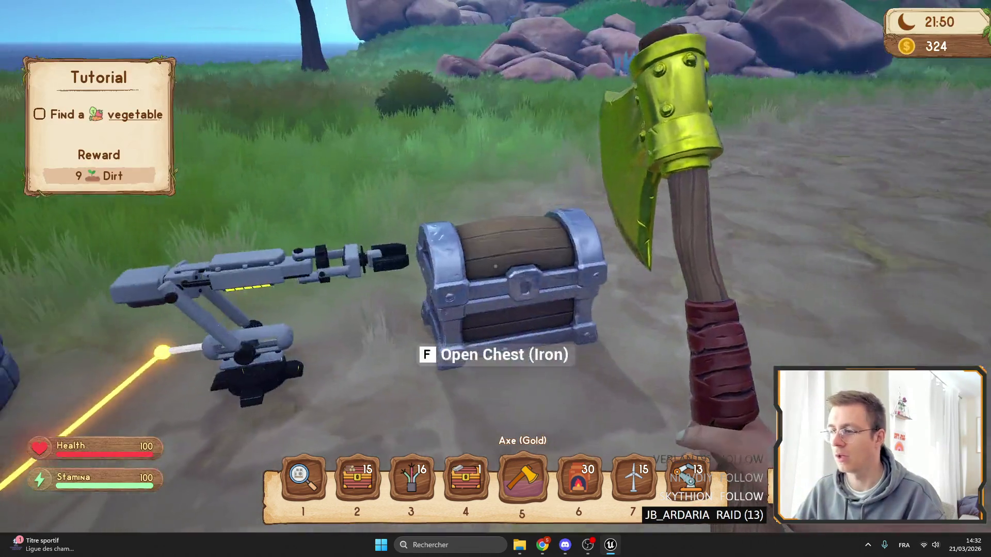
pyautogui.press('f')
pyautogui.press('Escape')
pyautogui.press('f')
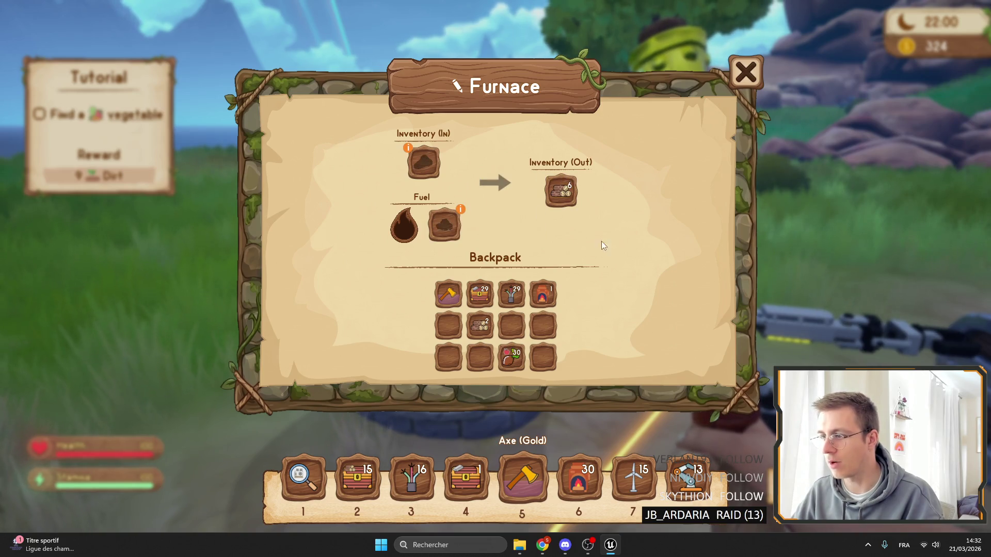
# Recheck the iron chest and furnace, then reopen the robotic arm's empty filter settings
pyautogui.press('Escape')
pyautogui.press('f')
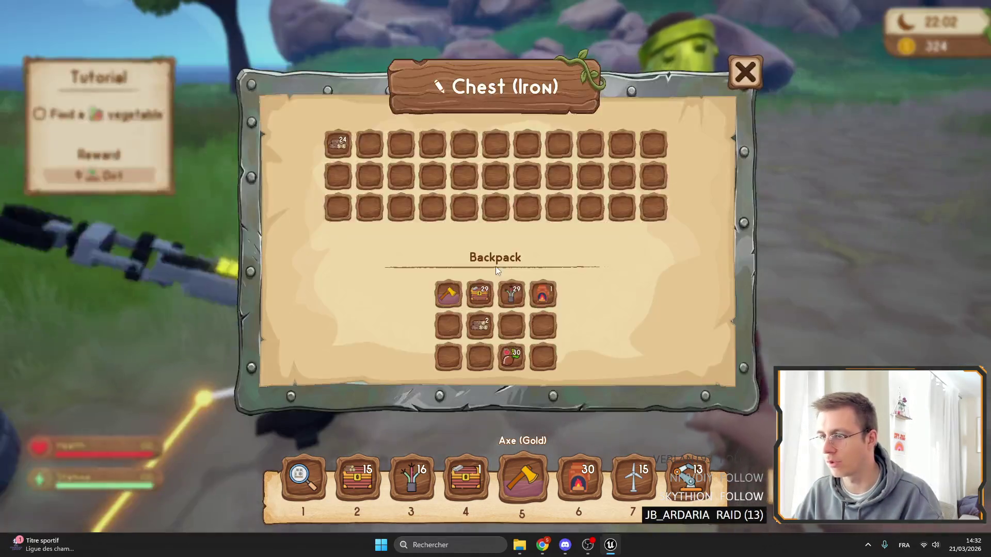
pyautogui.press('Escape')
pyautogui.press('f')
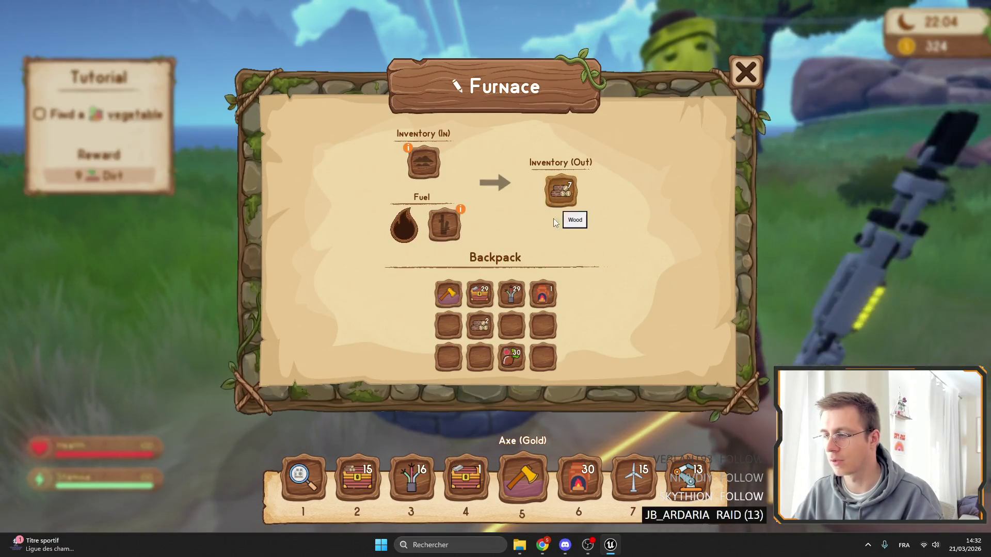
pyautogui.press('Escape')
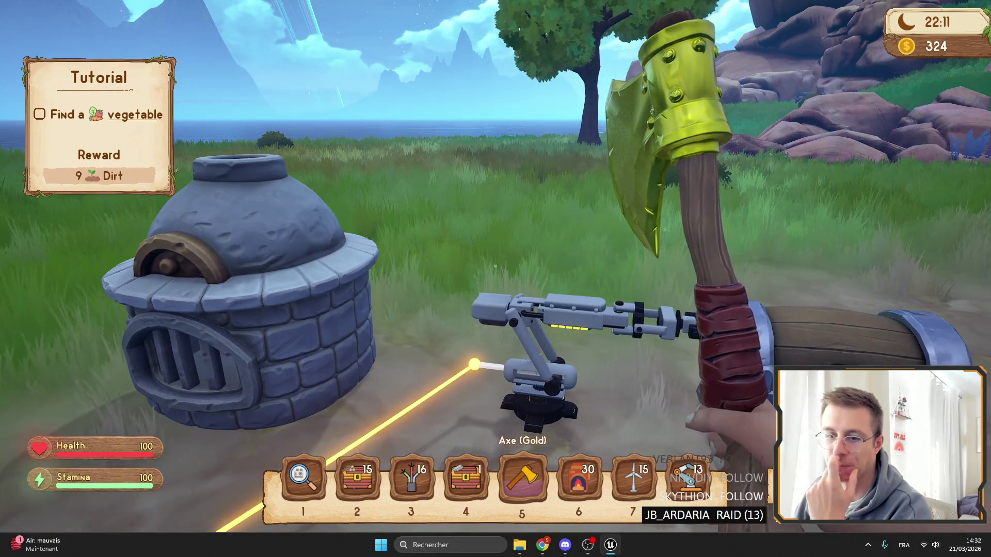
pyautogui.press('f')
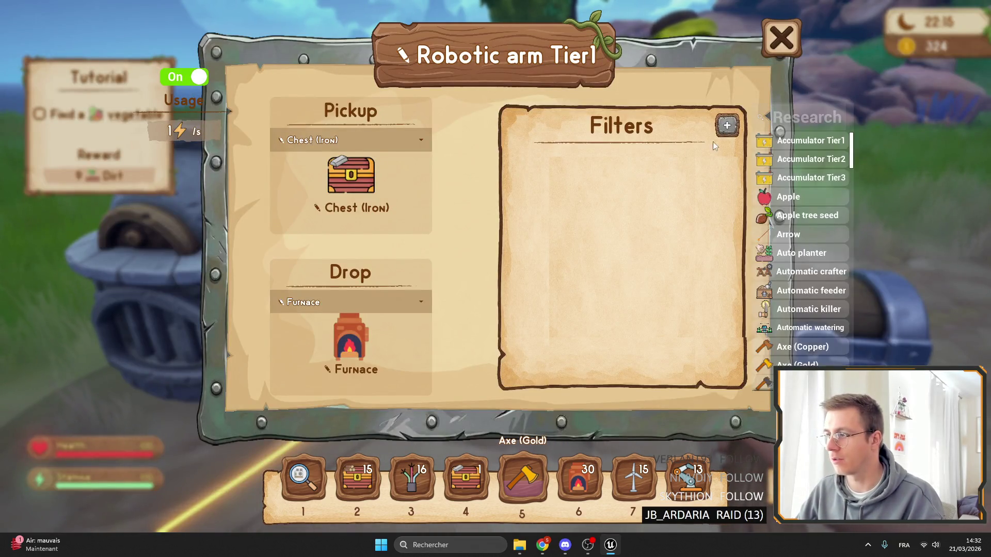
# Add Apple and Wood (searched as 'wO') filters to the arm and set Wood's destination
pyautogui.click(788, 197)
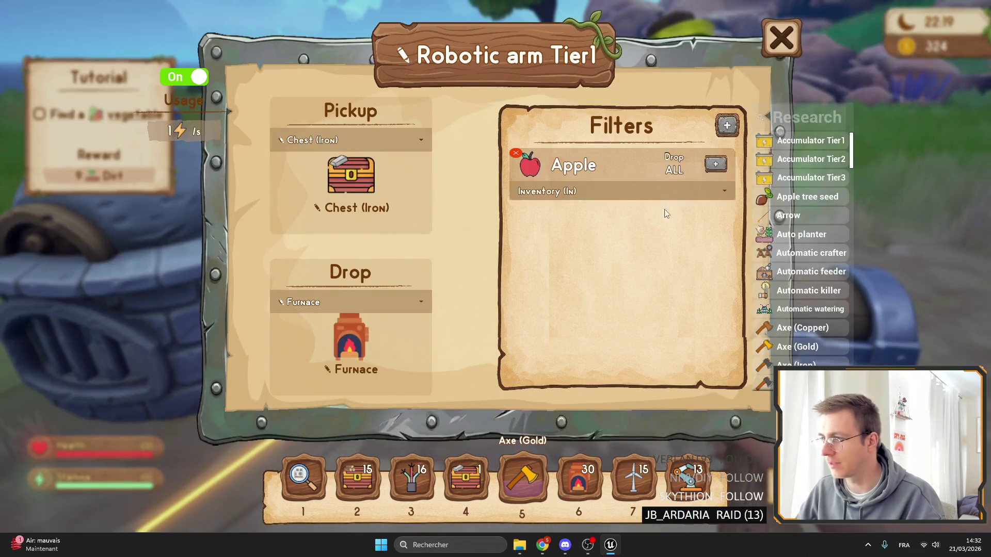
pyautogui.write('wOD')
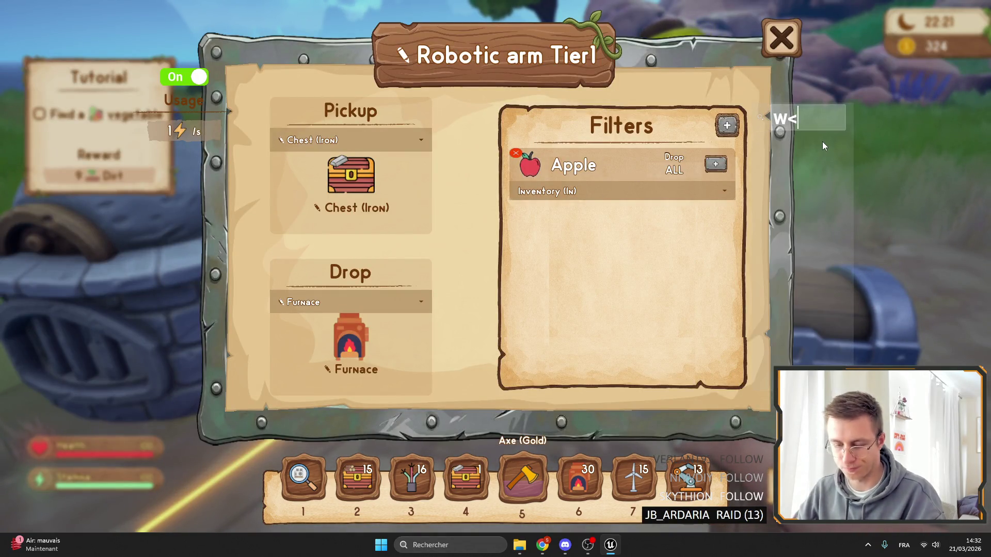
pyautogui.press('BackSpace')
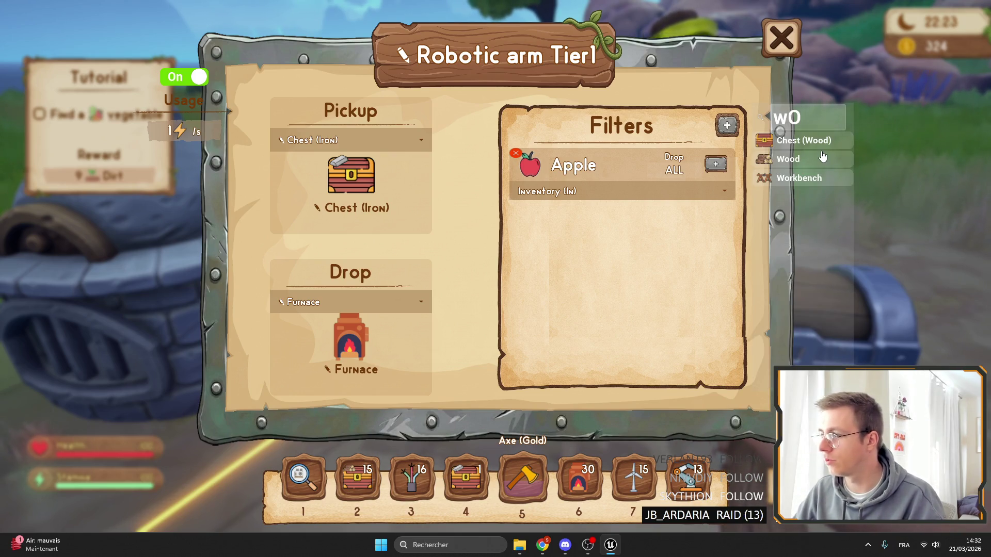
pyautogui.click(815, 159)
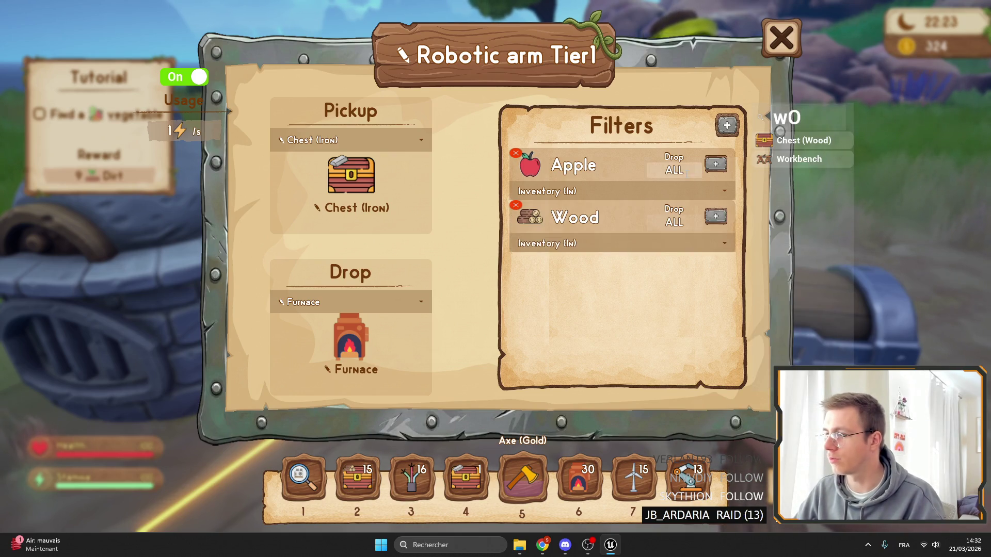
pyautogui.click(586, 244)
pyautogui.click(559, 283)
pyautogui.press('Escape')
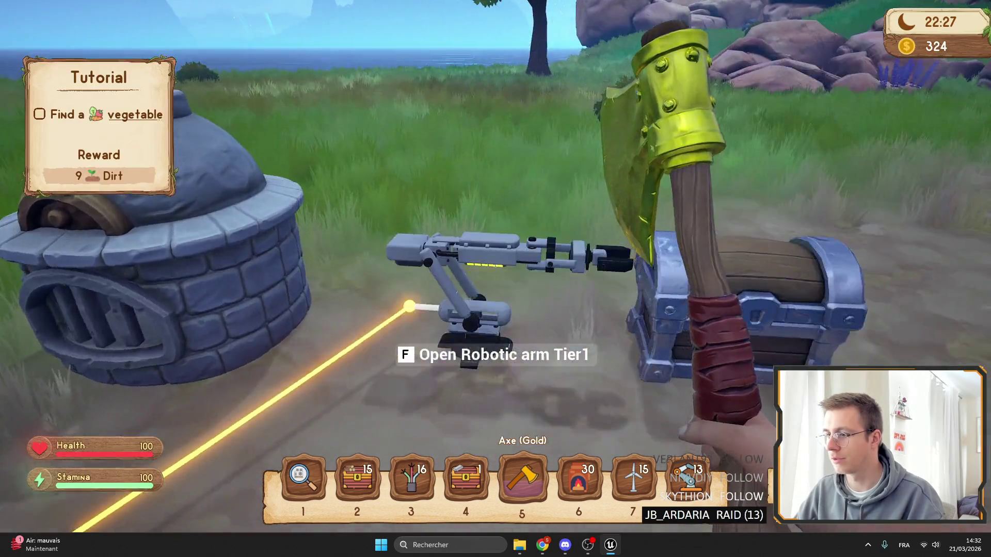
# Remove the Apple filter, check the furnace and iron chest, and reopen the arm settings
pyautogui.press('f')
pyautogui.click(515, 153)
pyautogui.press('Escape')
pyautogui.press('f')
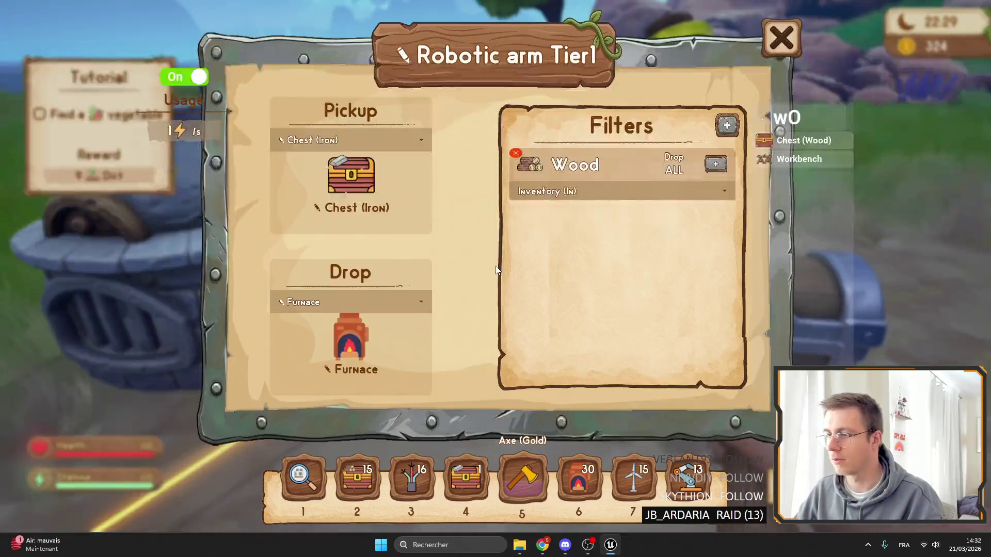
pyautogui.press('Escape')
pyautogui.press('f')
pyautogui.press('Escape')
pyautogui.press('f')
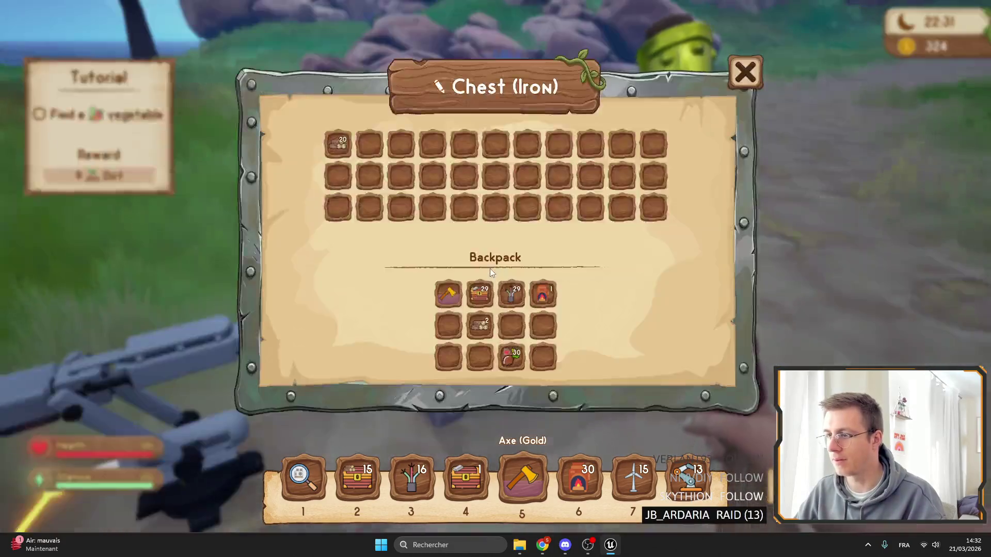
pyautogui.press('Escape')
pyautogui.press('f')
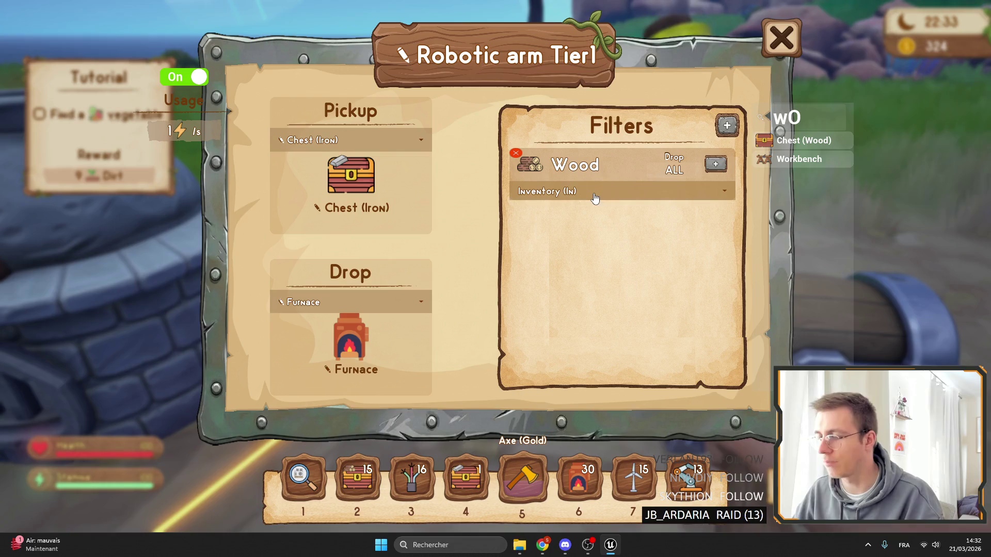
# Keep Inventory (In) as the Wood filter's inventory source
pyautogui.click(595, 198)
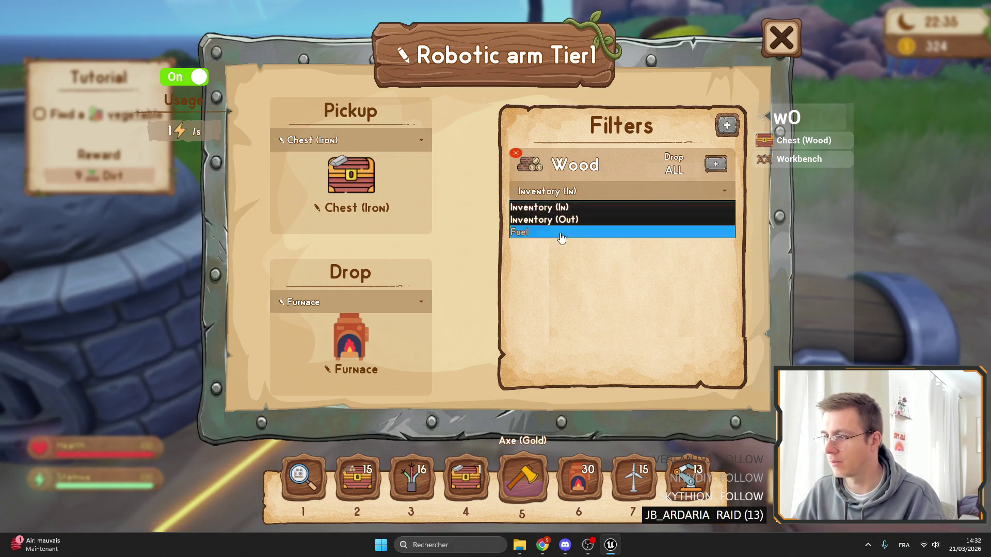
pyautogui.press('Escape')
pyautogui.press('f')
pyautogui.click(554, 192)
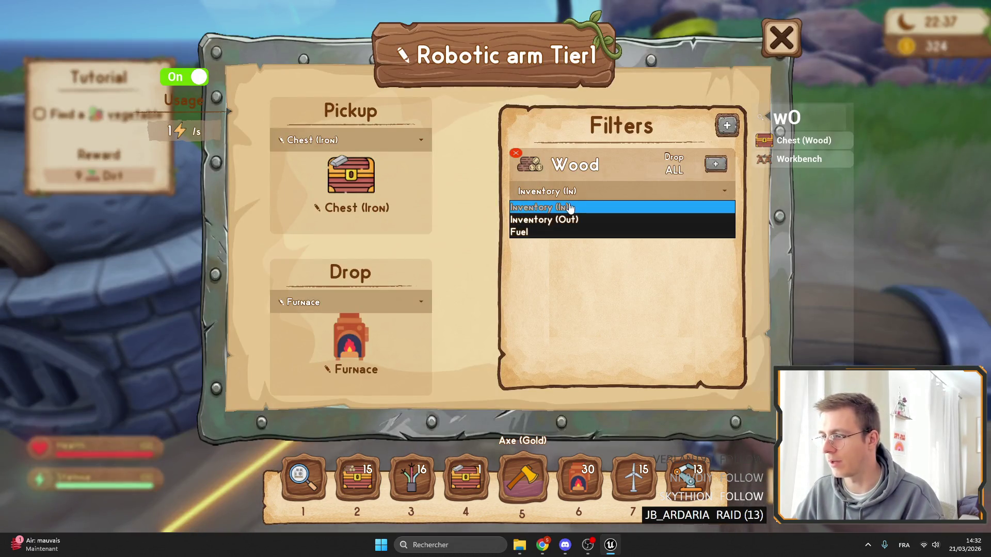
pyautogui.press('Escape')
pyautogui.press('f')
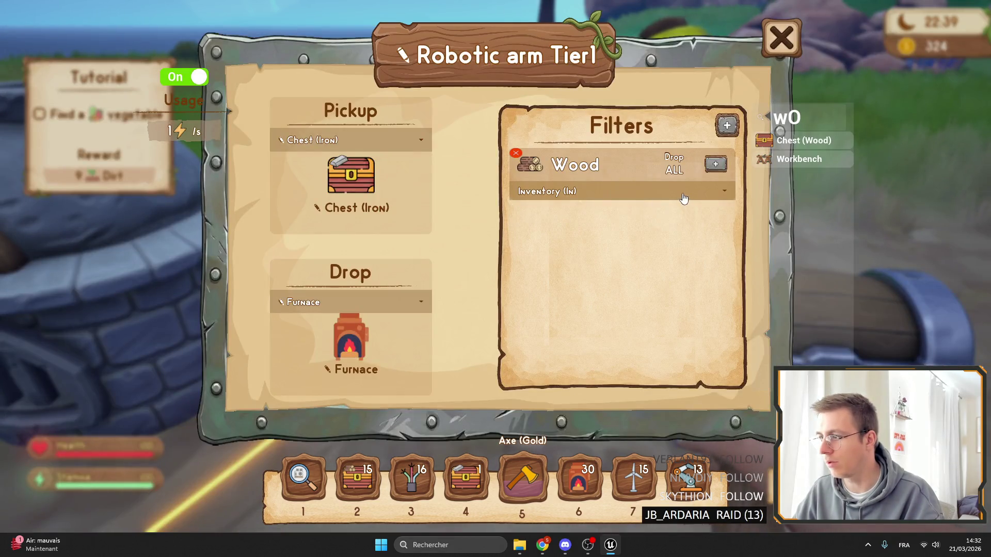
# Set the Wood filter's drop amount to 1, close the window, and return to the editor
pyautogui.click(684, 198)
pyautogui.click(716, 164)
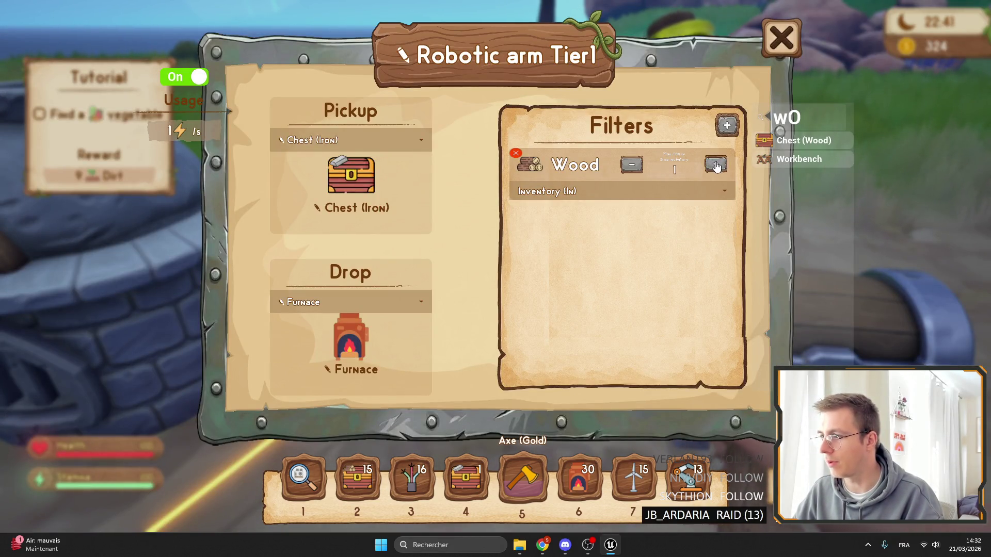
pyautogui.press('Escape')
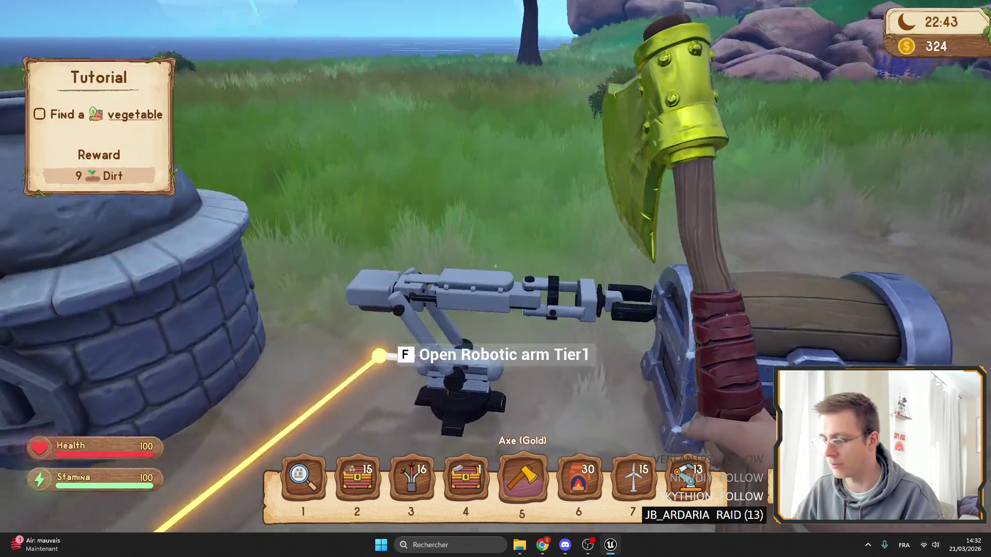
pyautogui.press('F11')
pyautogui.hotkey('alt', 'Tab')
# Open WB_FilterArm's EventGraph in the Unreal Editor
pyautogui.press('Escape')
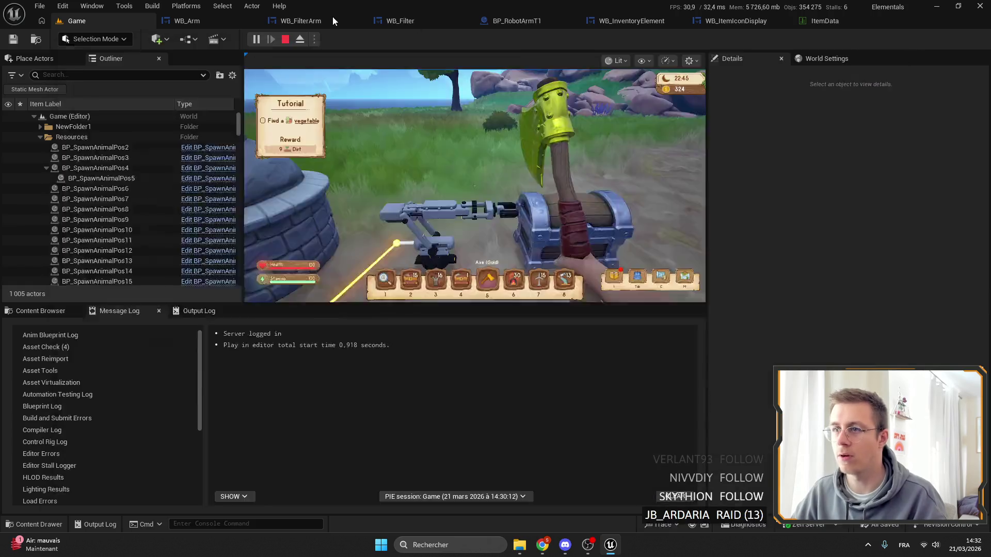
pyautogui.click(332, 18)
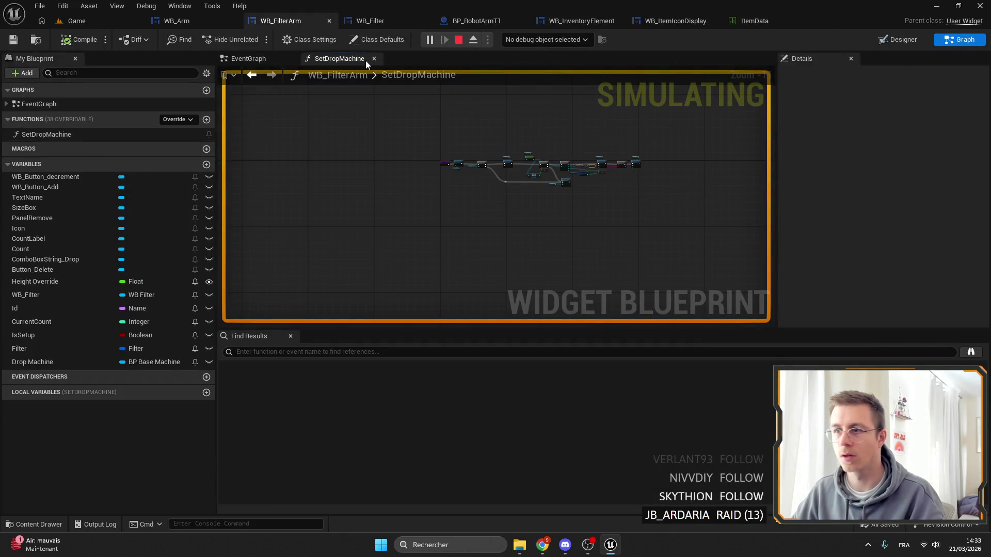
pyautogui.click(242, 58)
pyautogui.scroll(-3, 495, 176)
pyautogui.scroll(3, 495, 176)
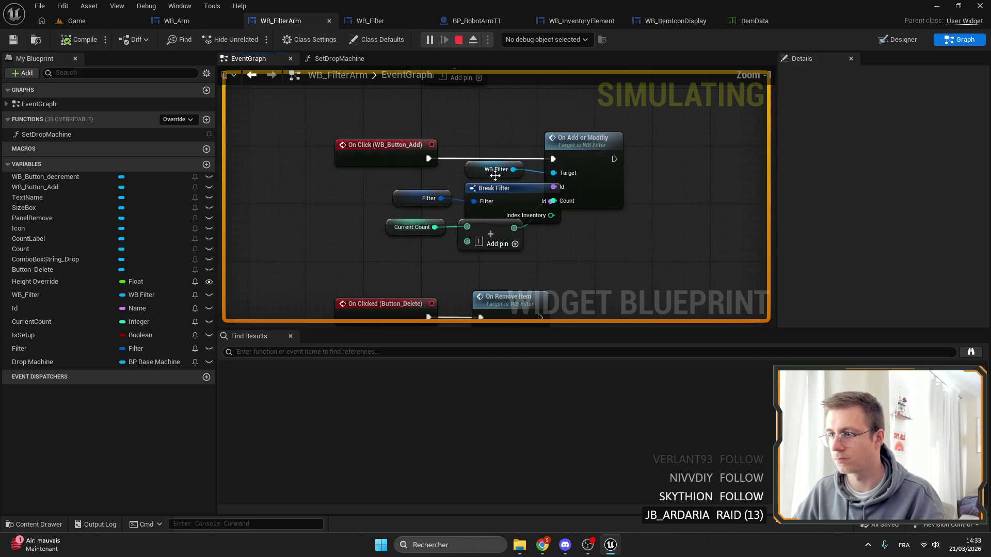
# Shift the On Add or Modifiy node right of the Break Filter logic
pyautogui.moveTo(576, 144); pyautogui.dragTo(620, 144)
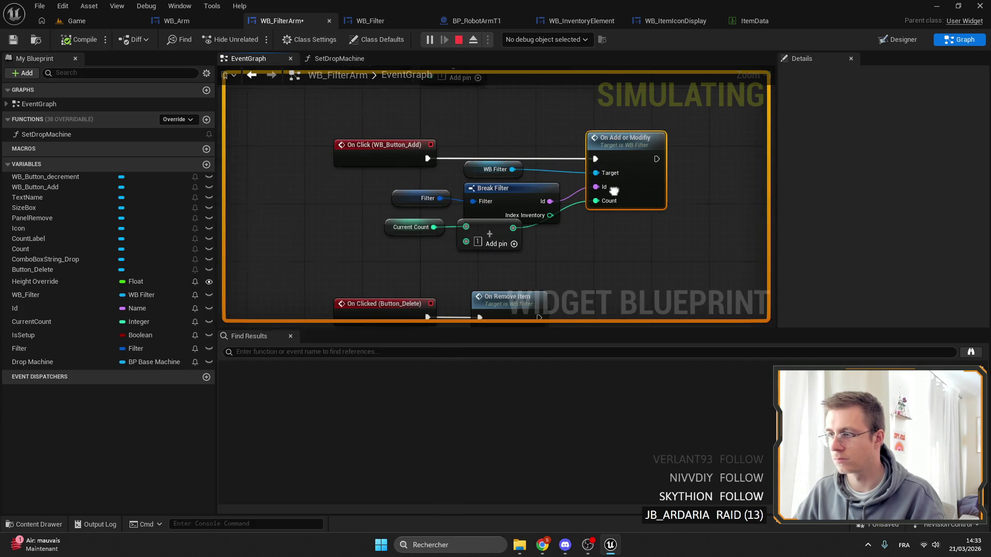
pyautogui.scroll(-2, 542, 155)
pyautogui.scroll(2, 537, 149)
pyautogui.moveTo(547, 143); pyautogui.dragTo(533, 143)
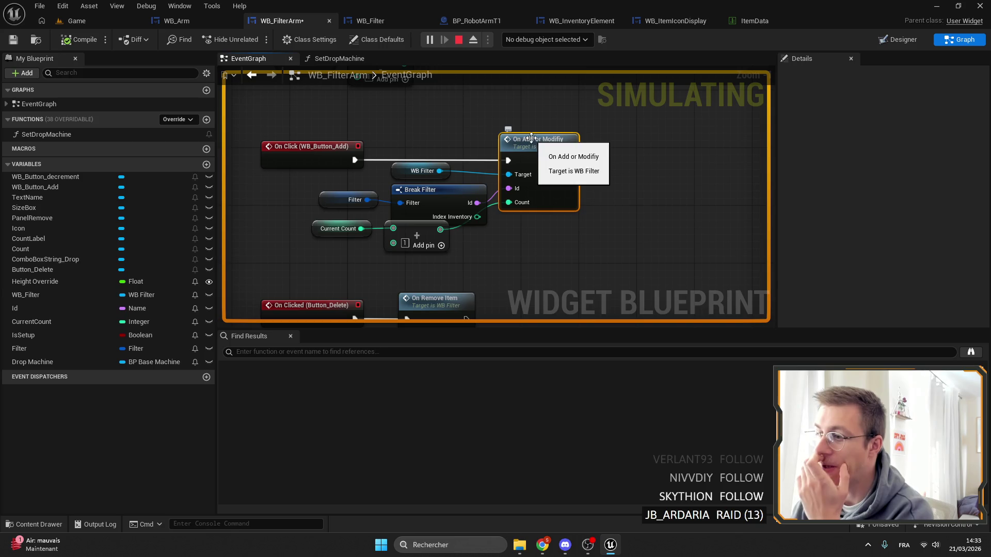
pyautogui.scroll(-1, 516, 219)
pyautogui.scroll(1, 514, 219)
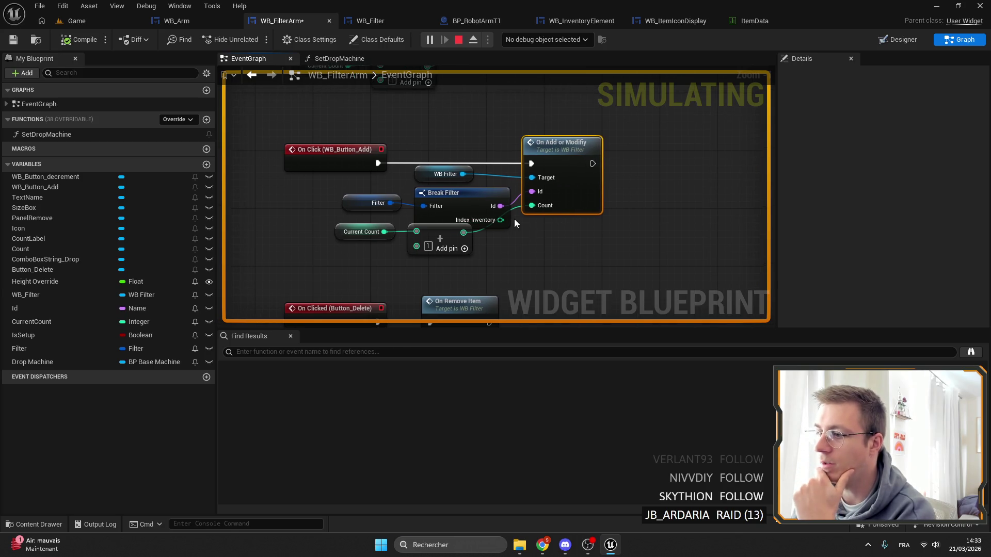
# Trace OnAddOrModifiy through BP_BaseCharacter's server event into FilterComponent's AddFilter graph
pyautogui.doubleClick(560, 150)
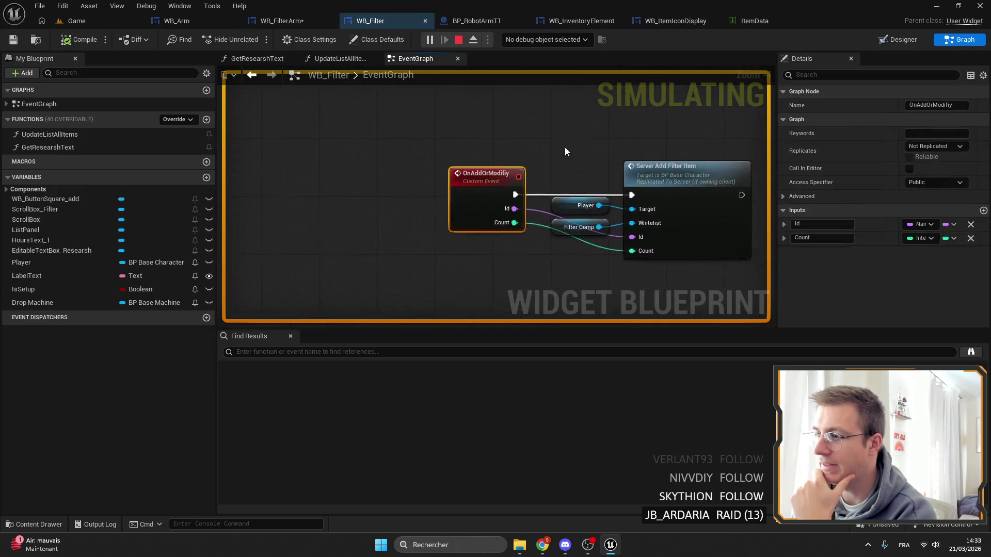
pyautogui.doubleClick(585, 166)
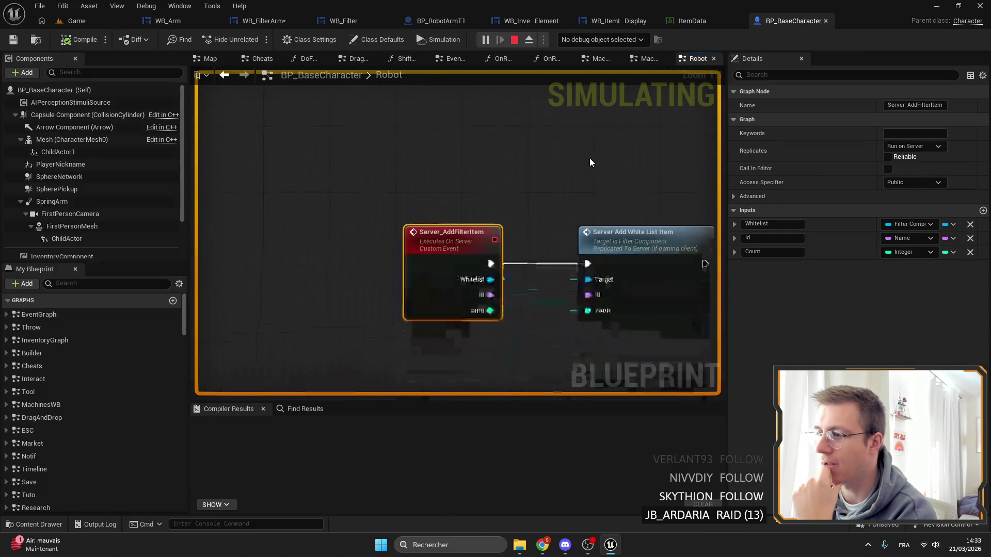
pyautogui.doubleClick(520, 169)
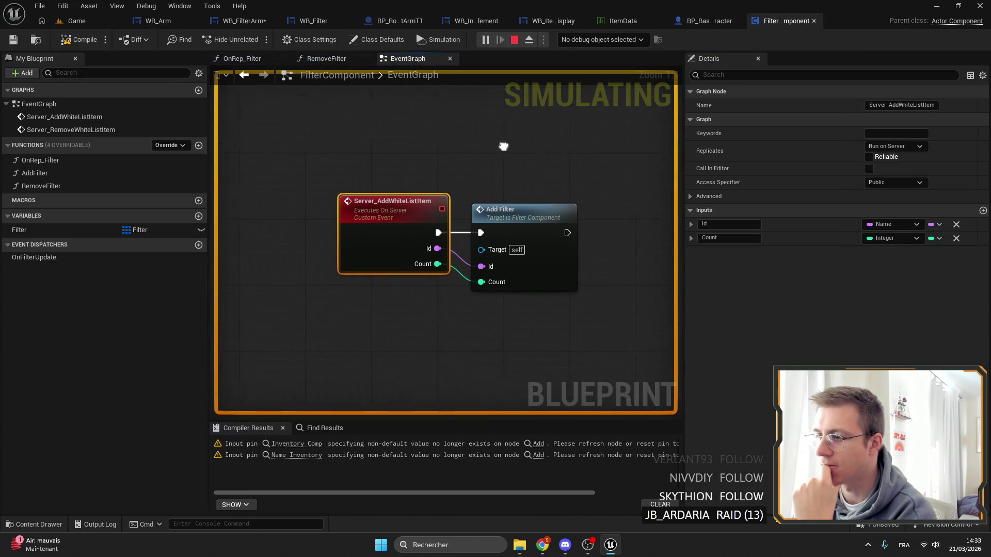
pyautogui.doubleClick(485, 212)
pyautogui.scroll(-3, 439, 248)
pyautogui.scroll(3, 370, 270)
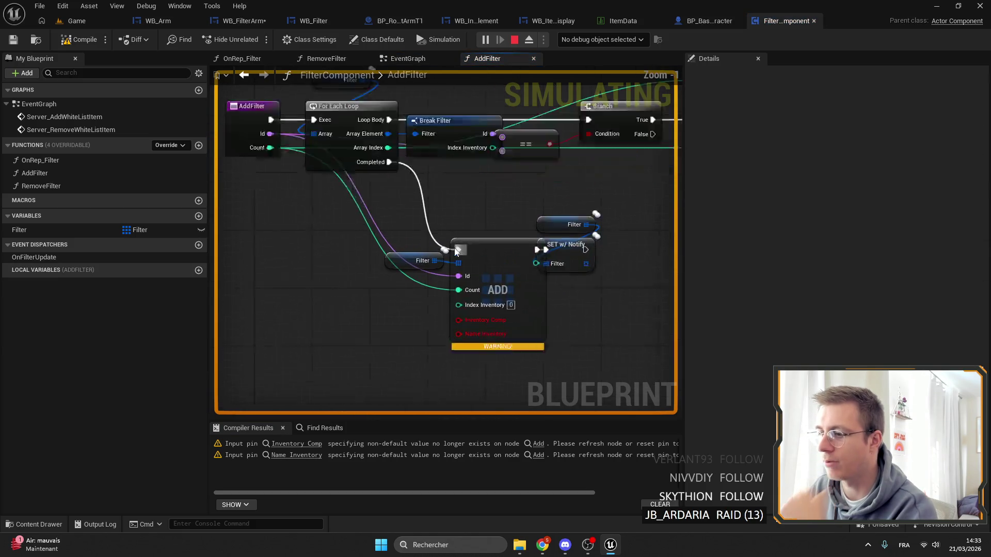
# Stop the play session and check WB_Filter and WB_Arm's SetupDrop before returning to AddFilter
pyautogui.click(516, 40)
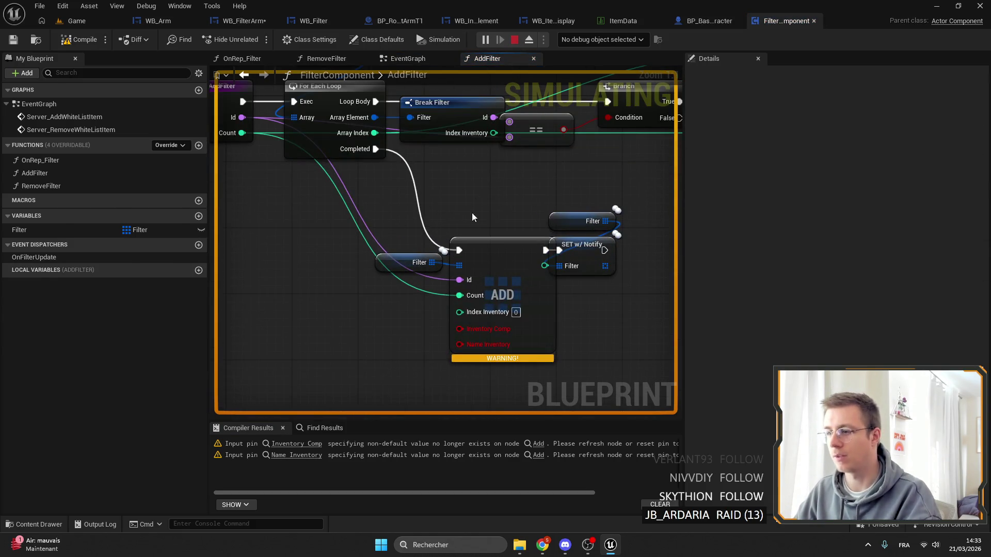
pyautogui.click(359, 20)
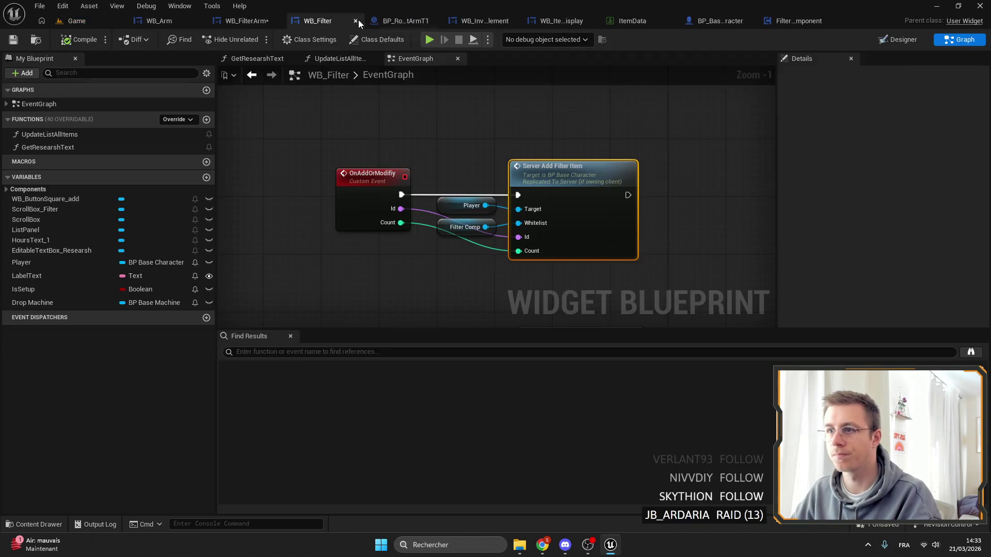
pyautogui.click(175, 23)
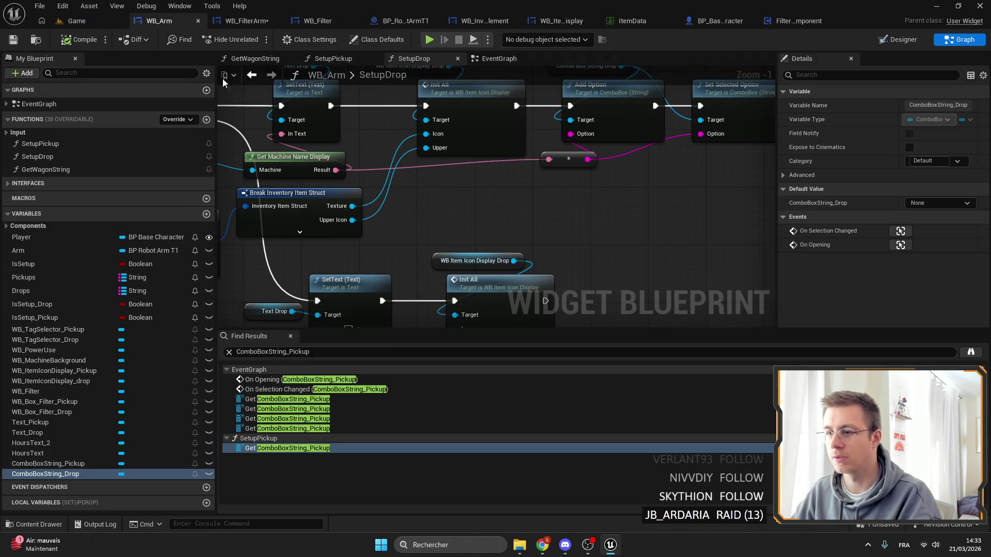
pyautogui.click(785, 23)
# Refresh the ADD node to clear stale pins and move the Filter getter and SET w/ Notify beside it
pyautogui.scroll(3, 336, 215)
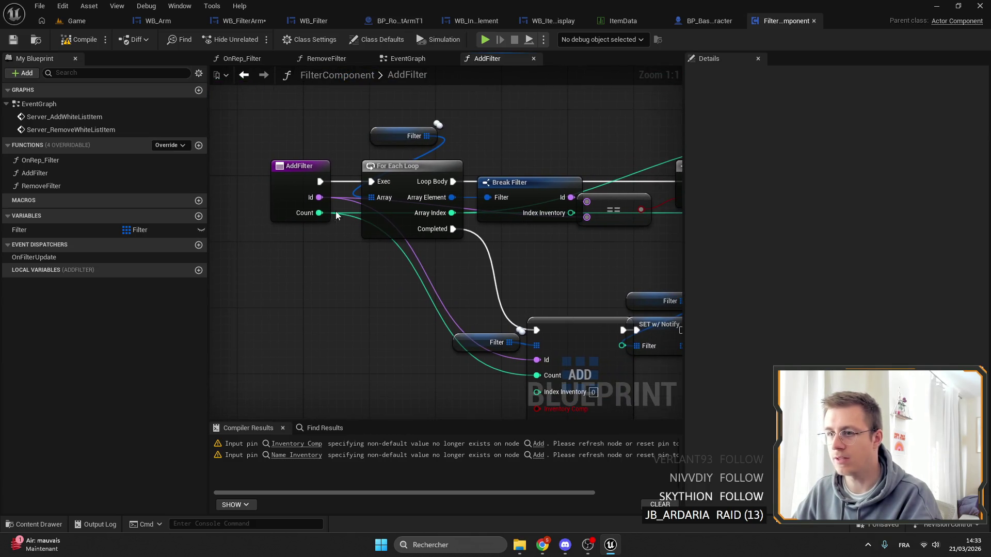
pyautogui.click(294, 170)
pyautogui.rightClick(422, 356)
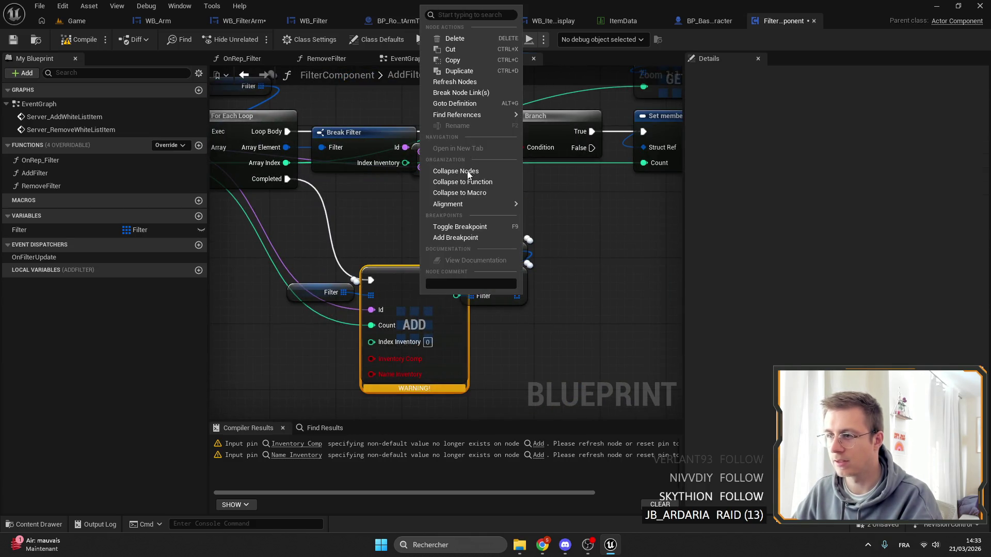
pyautogui.click(453, 81)
pyautogui.moveTo(334, 278); pyautogui.dragTo(441, 271)
pyautogui.moveTo(266, 168); pyautogui.dragTo(225, 166)
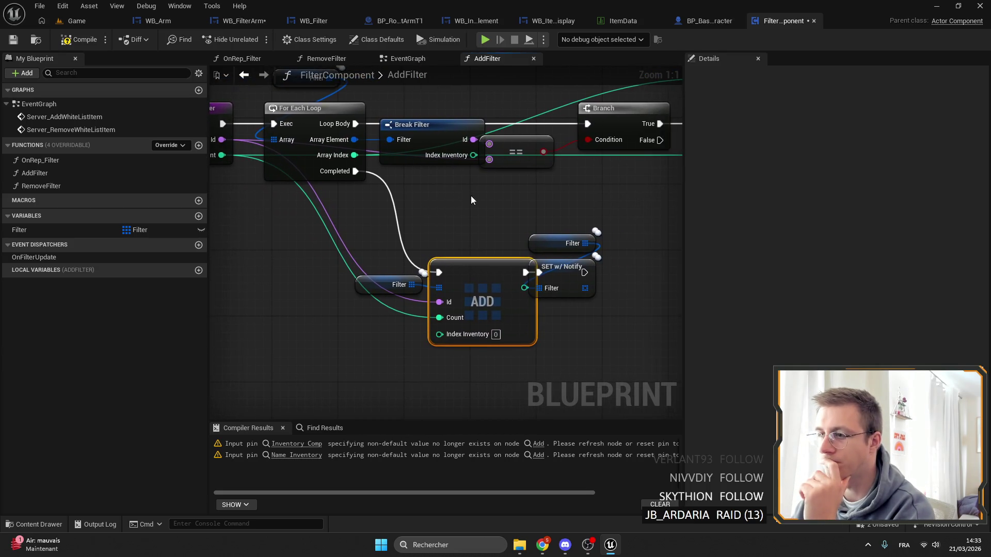
pyautogui.moveTo(471, 196); pyautogui.dragTo(428, 215)
pyautogui.moveTo(524, 225)
pyautogui.mouseDown()
pyautogui.moveTo(516, 289)
pyautogui.moveTo(568, 289)
pyautogui.moveTo(549, 284)
pyautogui.mouseUp()
# Select the Filter getter and ADD nodes together and review the For Each Loop area
pyautogui.press('Escape')
pyautogui.click(376, 238)
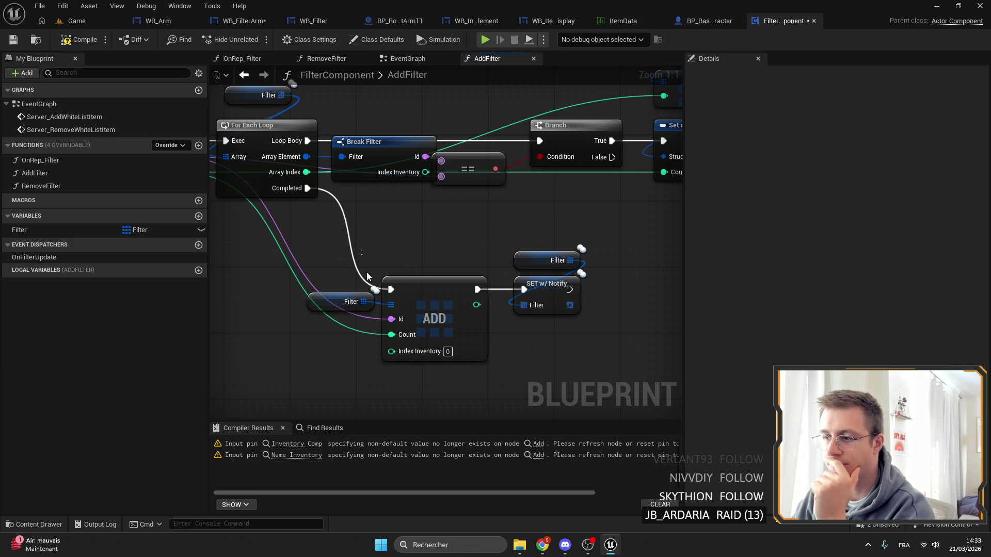
pyautogui.moveTo(366, 273); pyautogui.dragTo(464, 329)
pyautogui.click(444, 373)
pyautogui.moveTo(445, 373)
pyautogui.mouseDown()
pyautogui.moveTo(563, 281)
pyautogui.moveTo(524, 330)
pyautogui.mouseUp()
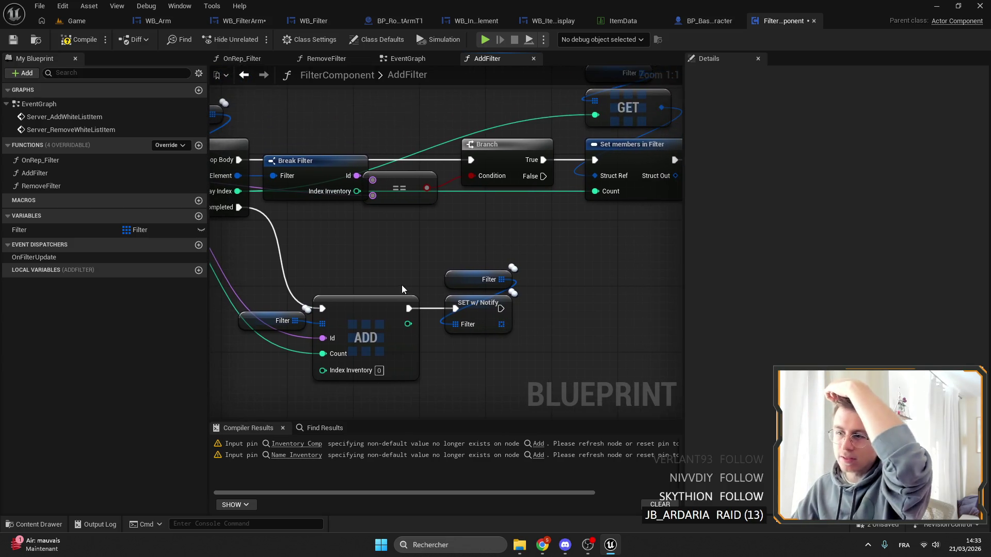
pyautogui.moveTo(402, 286); pyautogui.dragTo(443, 256)
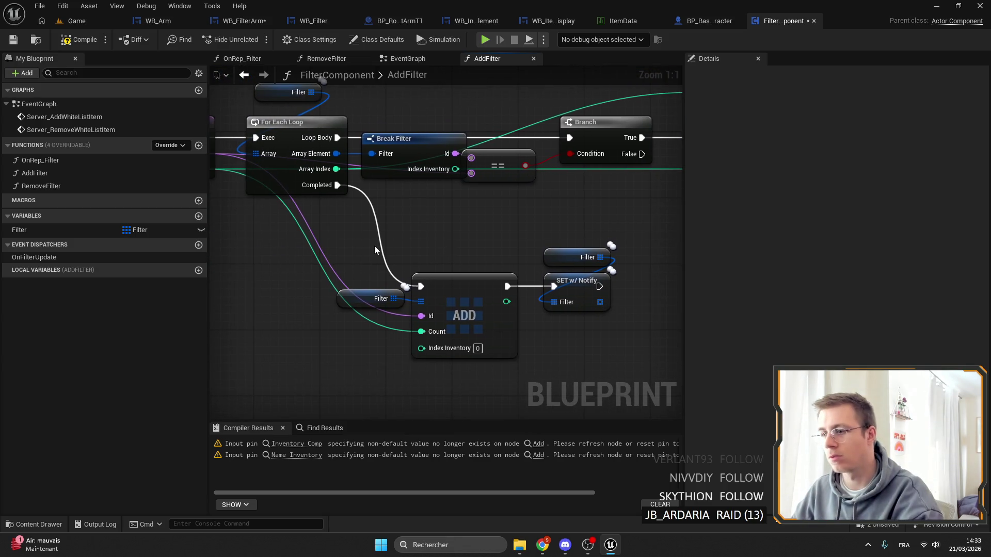
pyautogui.moveTo(374, 246)
pyautogui.mouseDown()
pyautogui.moveTo(441, 309)
pyautogui.moveTo(447, 294)
pyautogui.mouseUp()
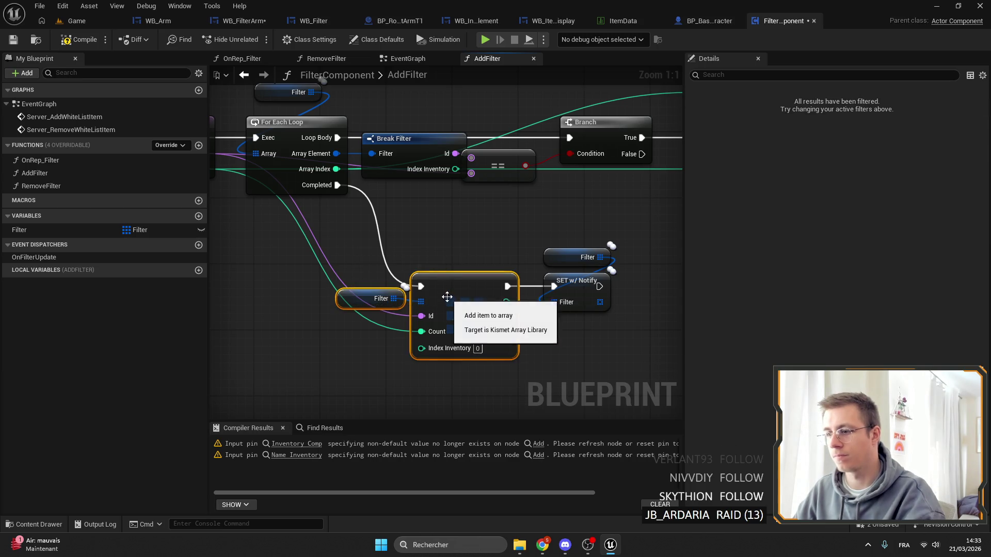
pyautogui.moveTo(543, 269)
pyautogui.mouseDown()
pyautogui.moveTo(442, 261)
pyautogui.moveTo(323, 302)
pyautogui.moveTo(156, 299)
pyautogui.moveTo(498, 290)
pyautogui.mouseUp()
pyautogui.moveTo(379, 214); pyautogui.dragTo(689, 166)
# Review the ==, Branch and SET nodes, compile FilterComponent, and open RemoveFilter
pyautogui.click(584, 180)
pyautogui.moveTo(355, 204); pyautogui.dragTo(252, 197)
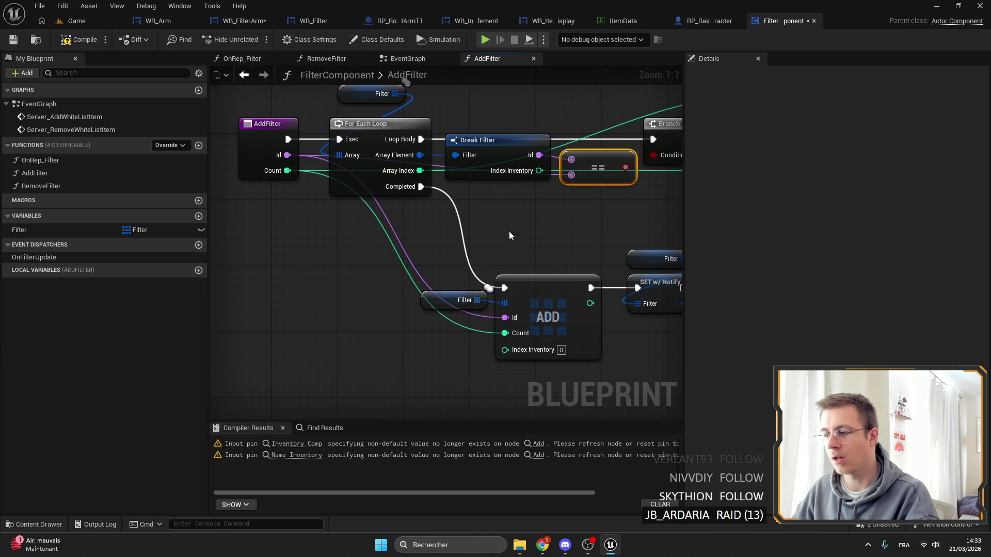
pyautogui.moveTo(522, 243)
pyautogui.mouseDown()
pyautogui.moveTo(507, 208)
pyautogui.moveTo(353, 246)
pyautogui.moveTo(217, 227)
pyautogui.mouseUp()
pyautogui.moveTo(379, 116); pyautogui.dragTo(424, 92)
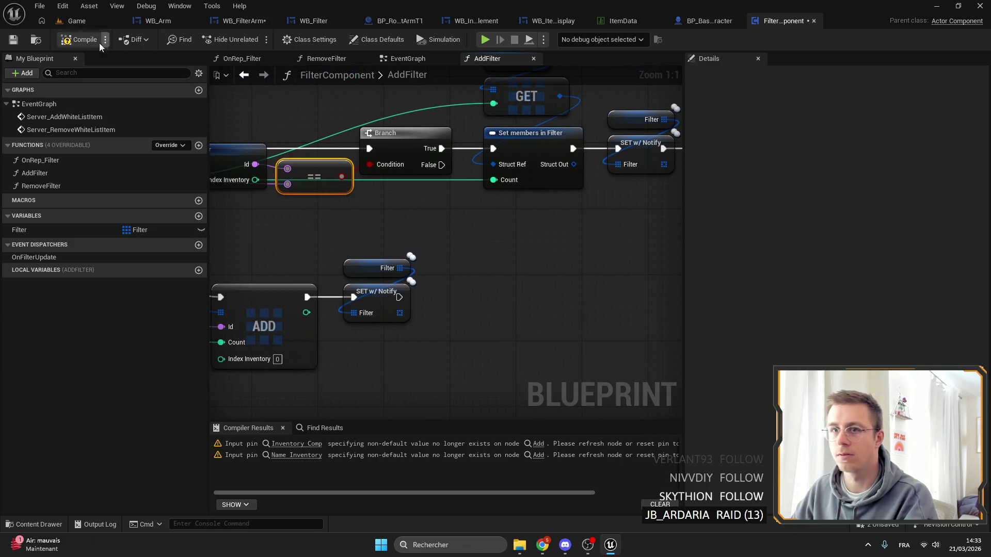
pyautogui.click(13, 40)
pyautogui.moveTo(275, 324); pyautogui.dragTo(464, 284)
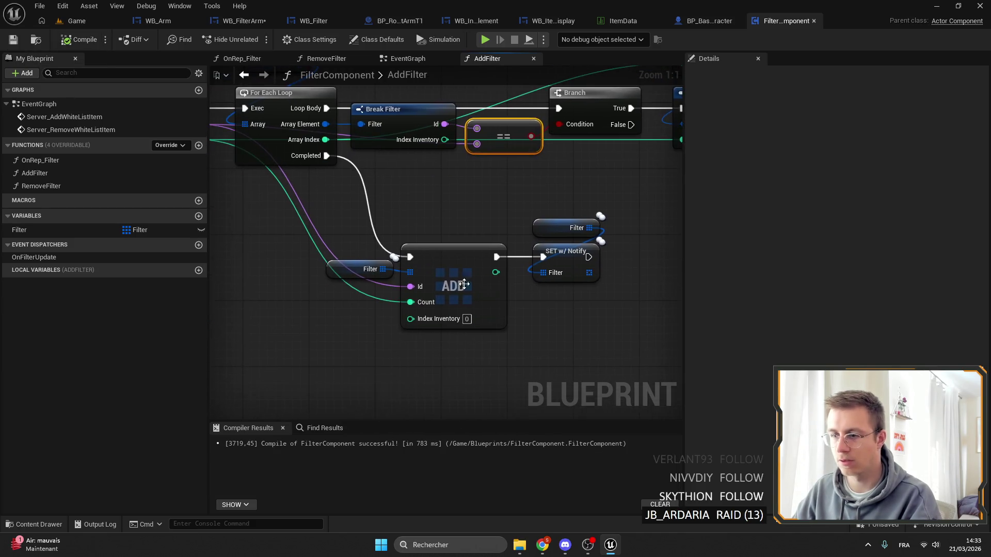
pyautogui.click(308, 59)
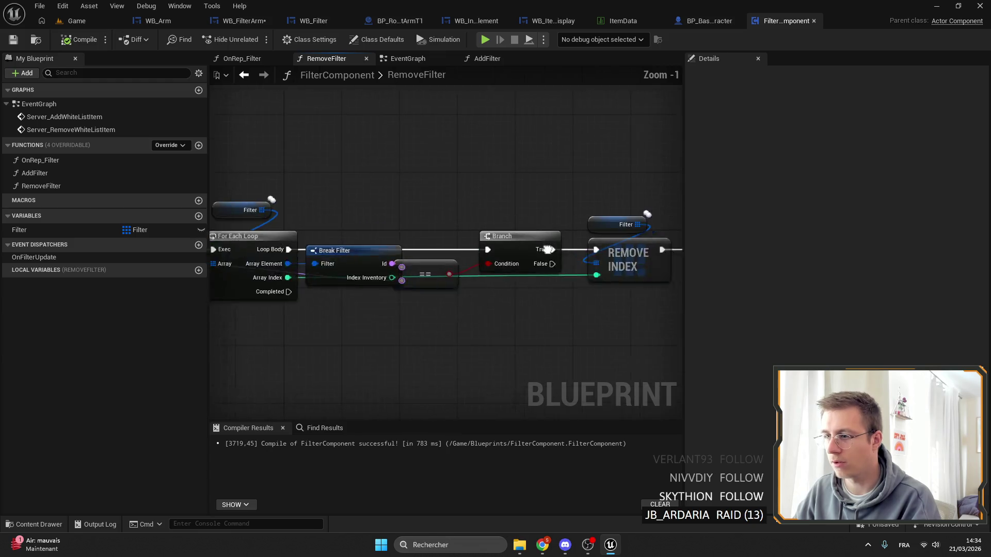
# Start a play-in-editor test on the Game level and open the robotic arm's filter UI
pyautogui.doubleClick(59, 162)
pyautogui.click(123, 21)
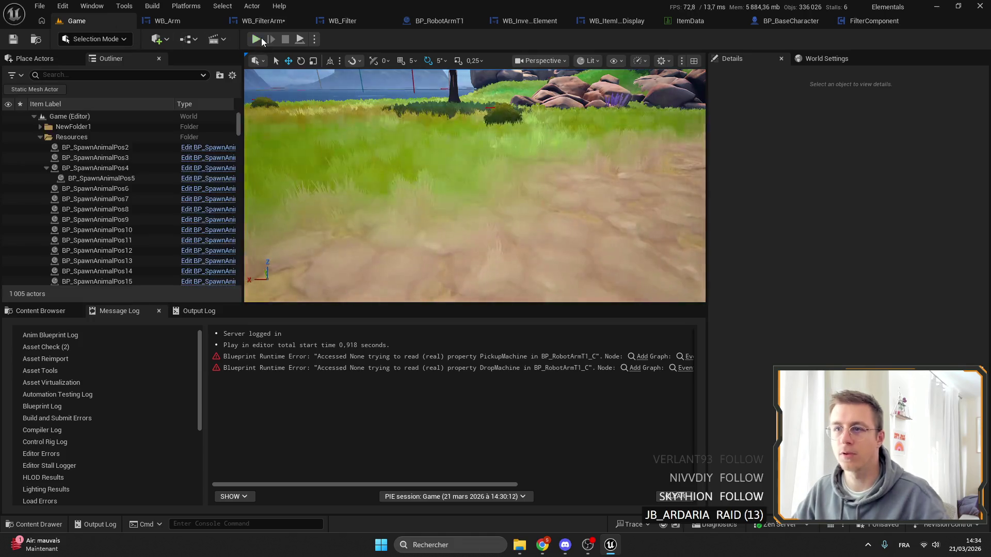
pyautogui.click(259, 43)
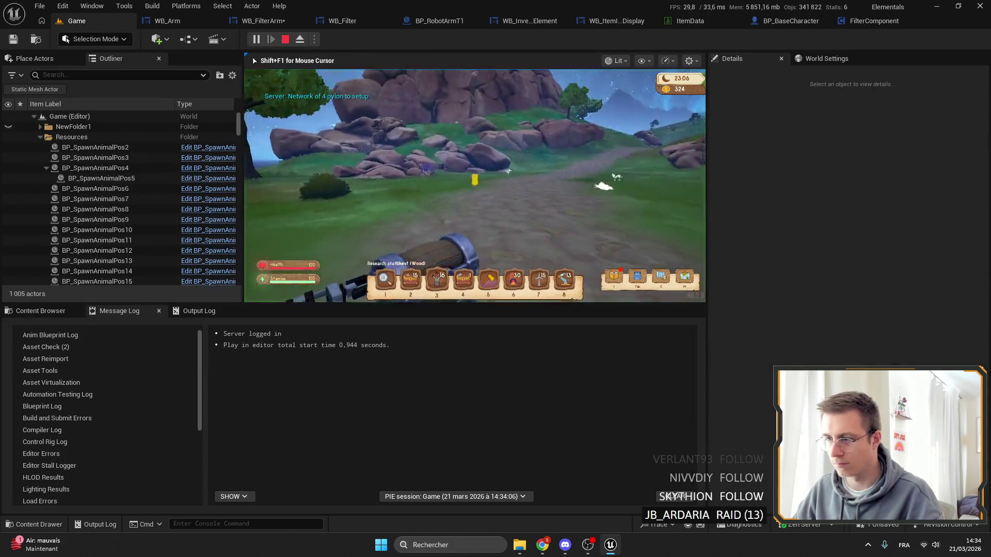
pyautogui.press('f')
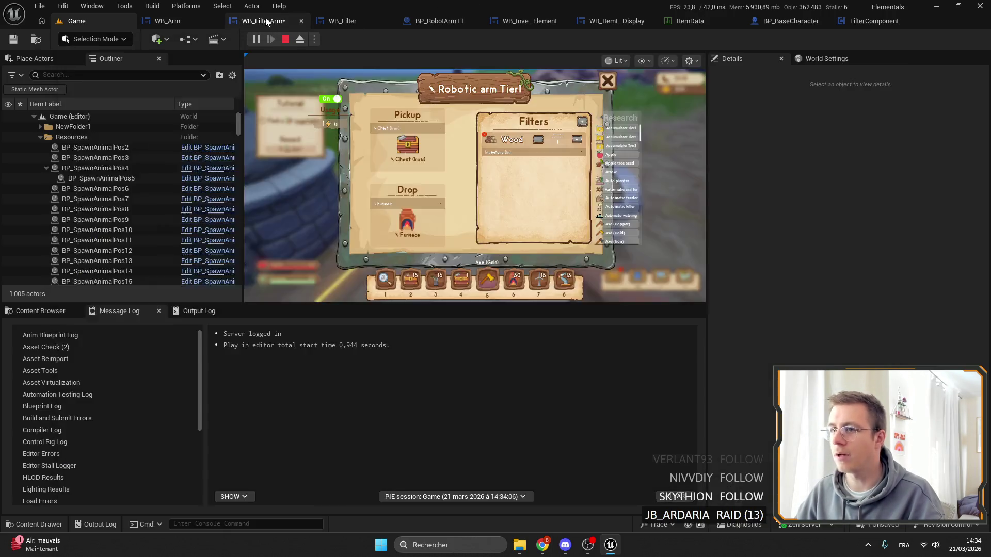
# Follow On Add or Modify into AddFilter and add a breakpoint on its For Each Loop
pyautogui.click(261, 20)
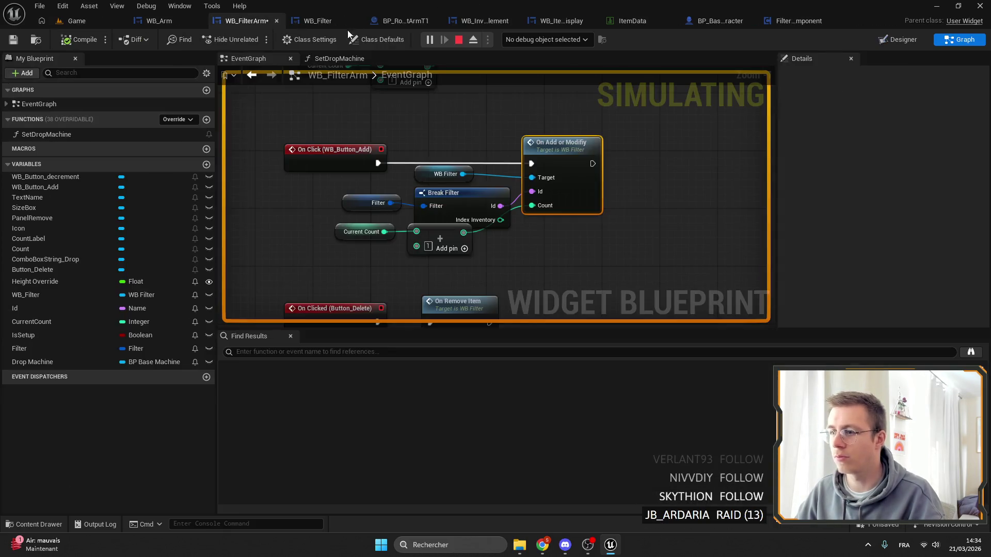
pyautogui.doubleClick(562, 163)
pyautogui.doubleClick(670, 195)
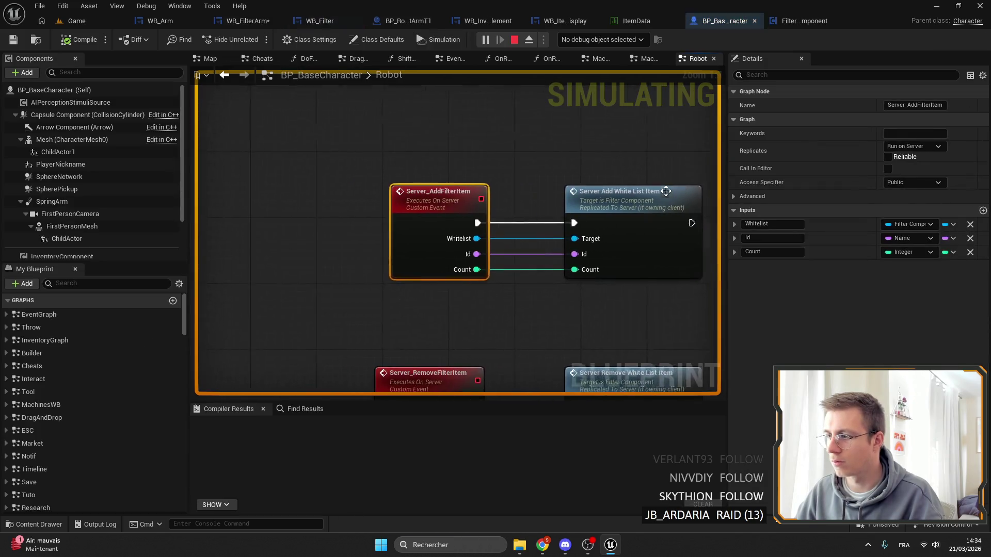
pyautogui.doubleClick(639, 197)
pyautogui.doubleClick(448, 203)
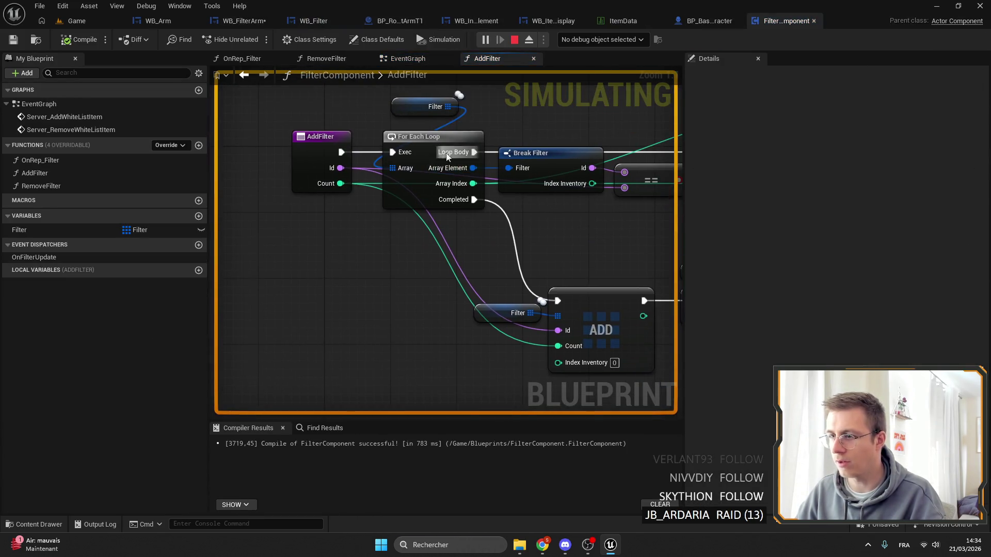
pyautogui.rightClick(447, 156)
pyautogui.click(492, 387)
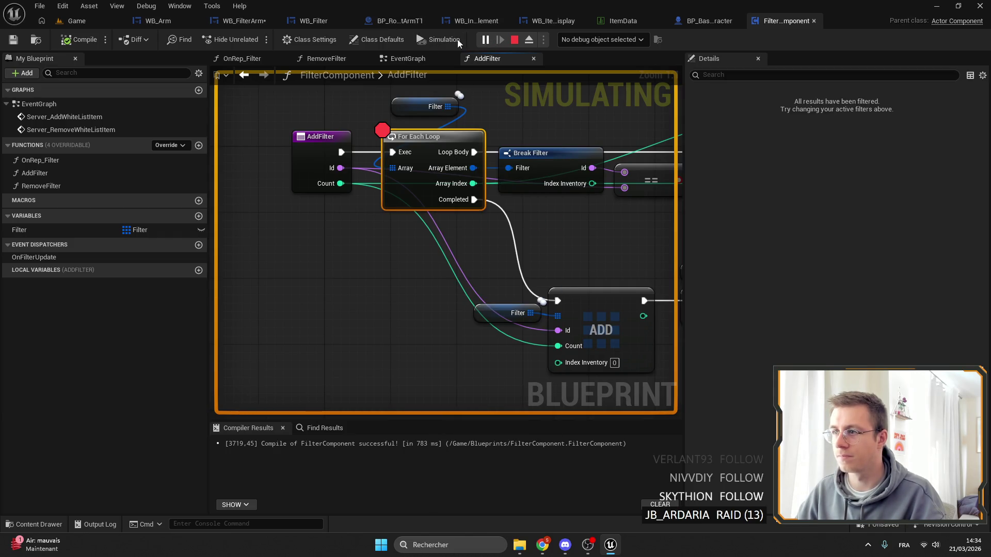
# Add Wood in game to hit the breakpoint, confirm Count is 1, then end the test
pyautogui.click(121, 19)
pyautogui.click(576, 146)
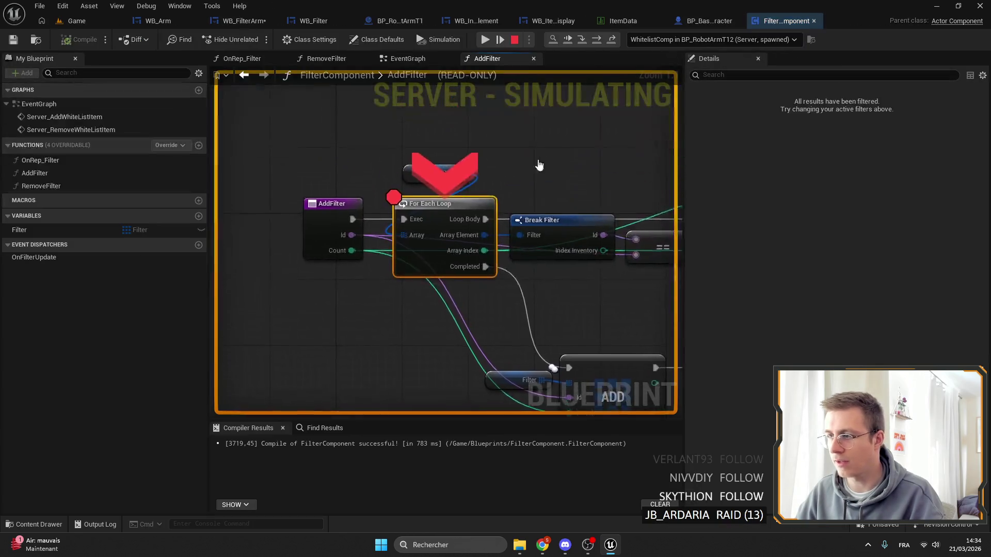
pyautogui.moveTo(395, 156)
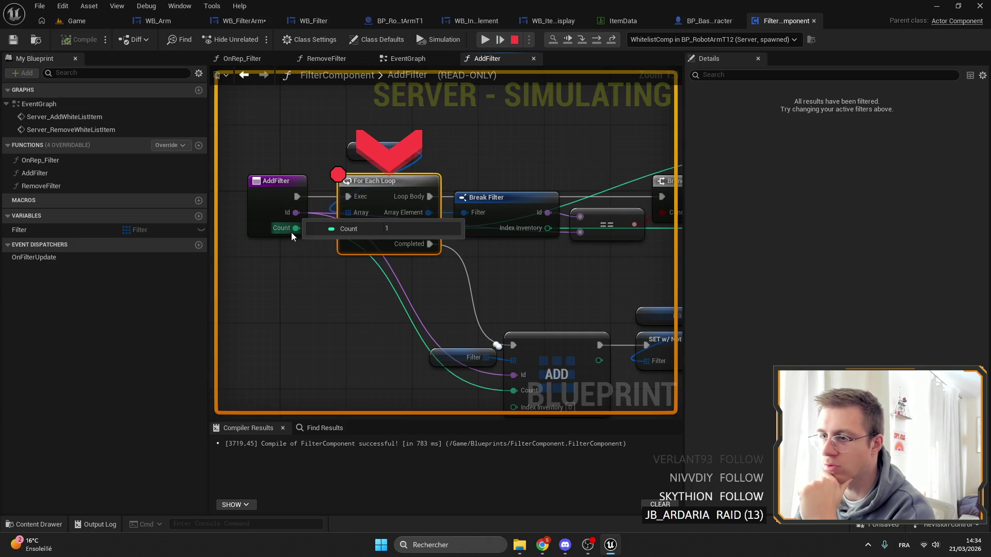
pyautogui.moveTo(504, 129)
pyautogui.mouseDown()
pyautogui.moveTo(487, 132)
pyautogui.moveTo(485, 146)
pyautogui.moveTo(500, 125)
pyautogui.moveTo(342, 133)
pyautogui.moveTo(600, 104)
pyautogui.mouseUp()
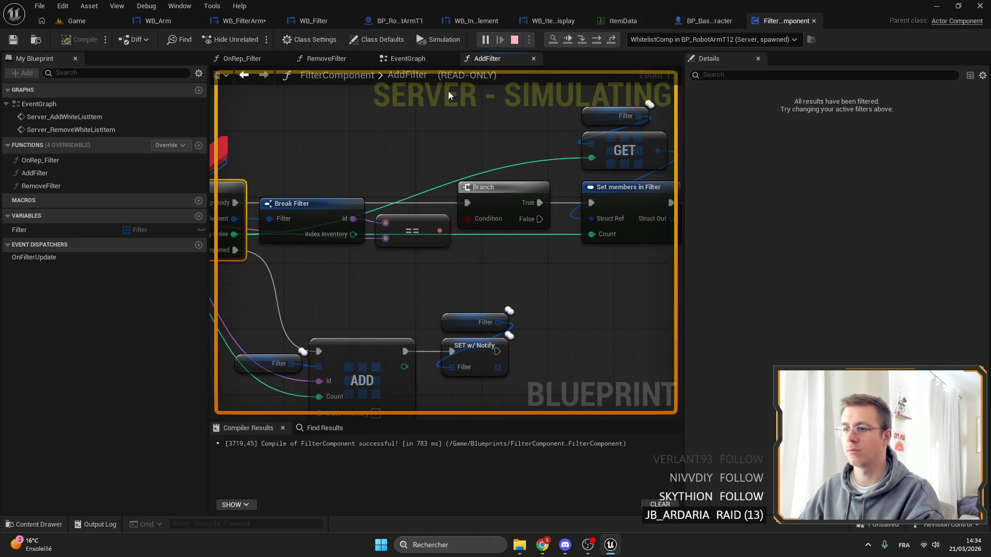
pyautogui.press('Escape')
pyautogui.click(252, 23)
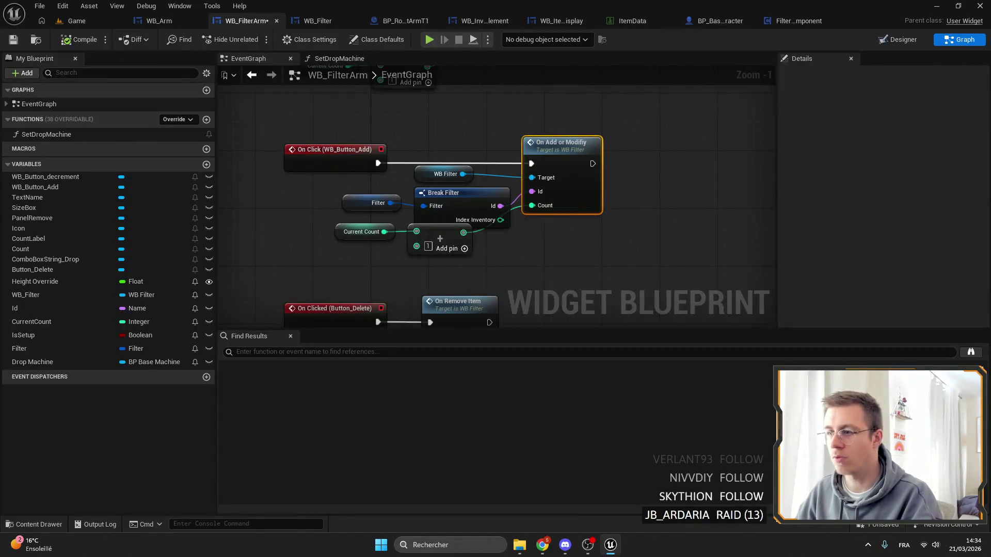
# Inspect the Current Count node and try deleting CurrentCount, but keep it when warned
pyautogui.moveTo(462, 254); pyautogui.dragTo(503, 249)
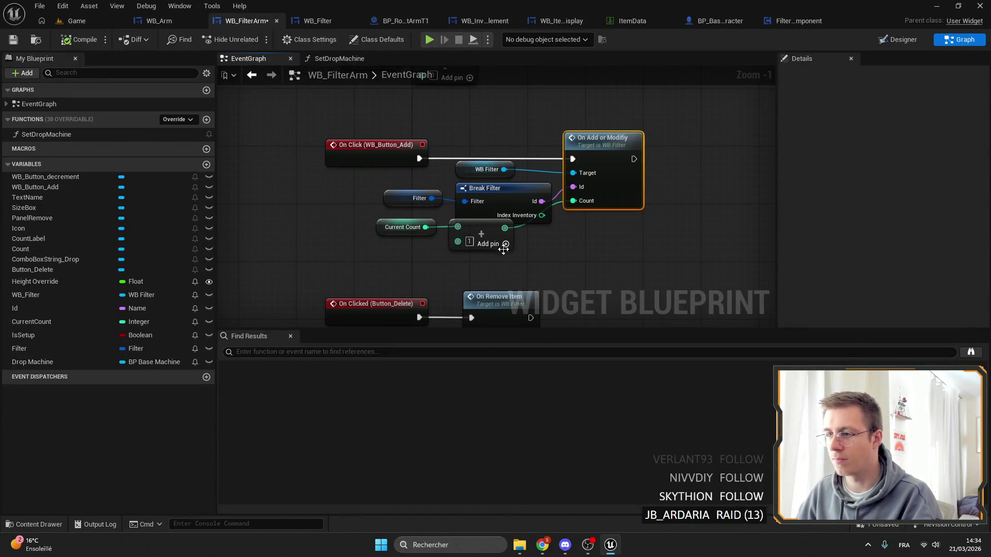
pyautogui.click(401, 232)
pyautogui.scroll(-6, 432, 258)
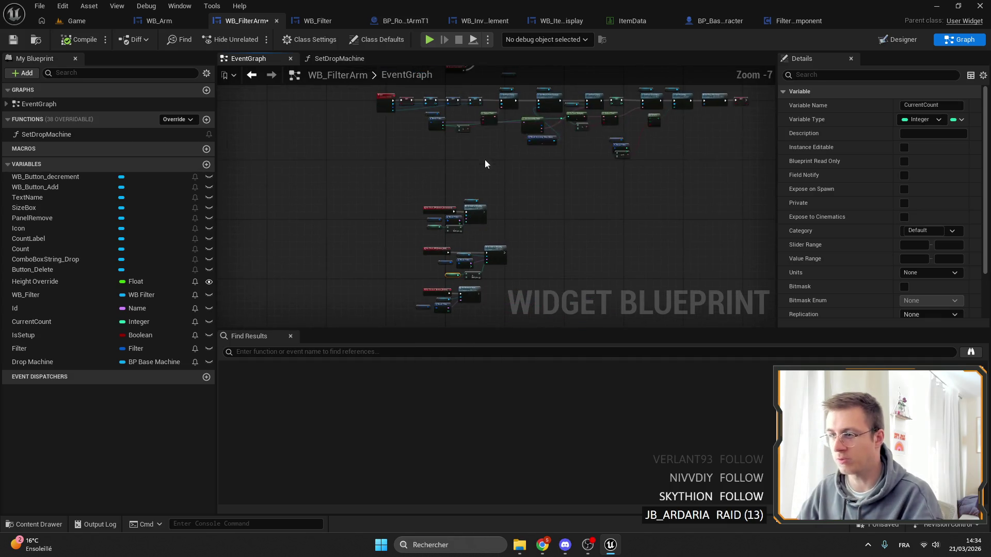
pyautogui.scroll(2, 484, 164)
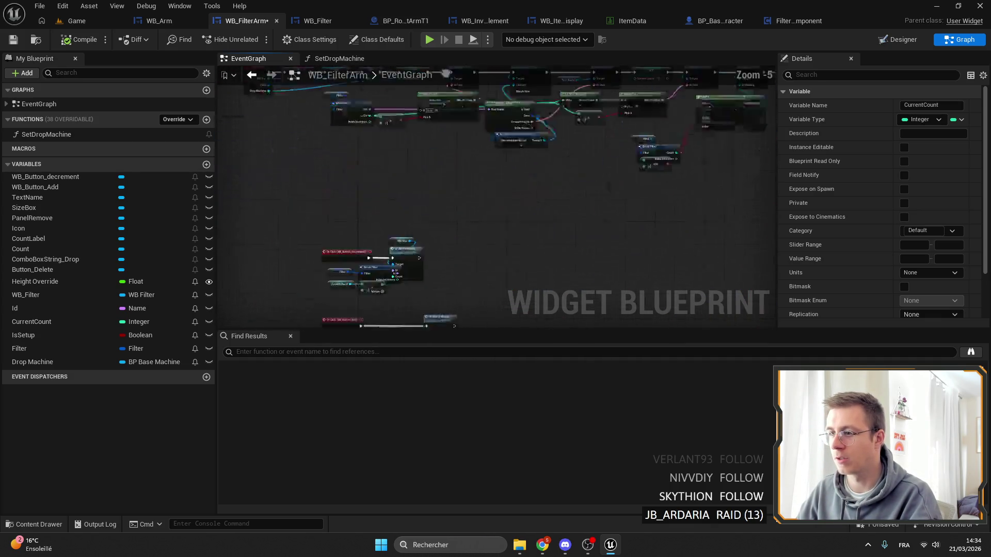
pyautogui.scroll(4, 309, 271)
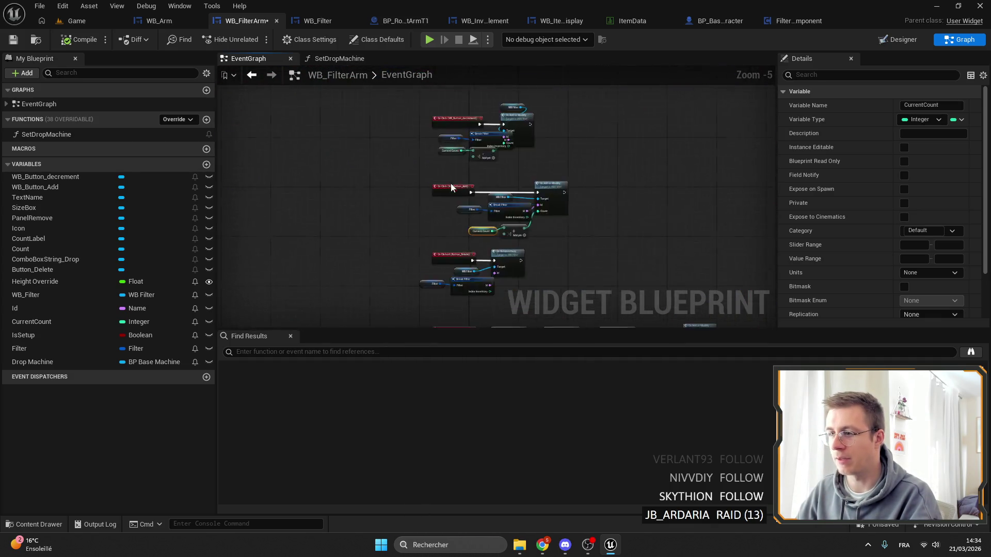
pyautogui.click(57, 326)
pyautogui.press('Delete')
pyautogui.click(543, 299)
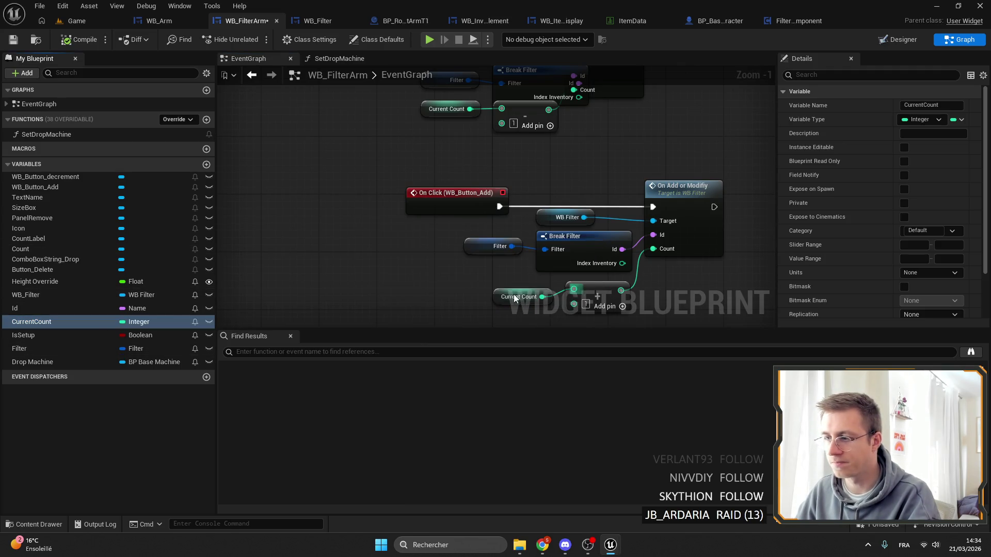
# Find CurrentCount references by name and jump to its Set and first Get use
pyautogui.rightClick(64, 323)
pyautogui.moveTo(119, 363)
pyautogui.click(207, 361)
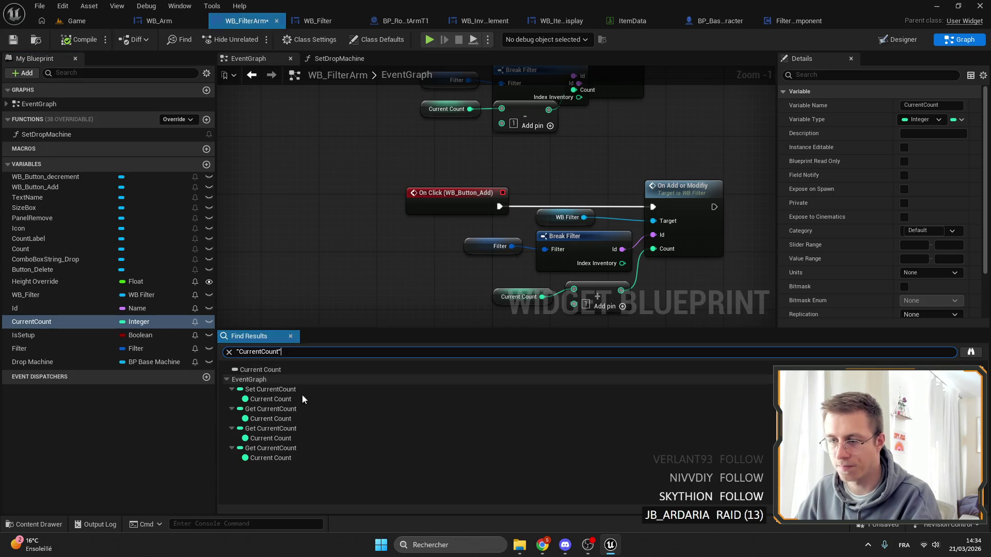
pyautogui.click(270, 389)
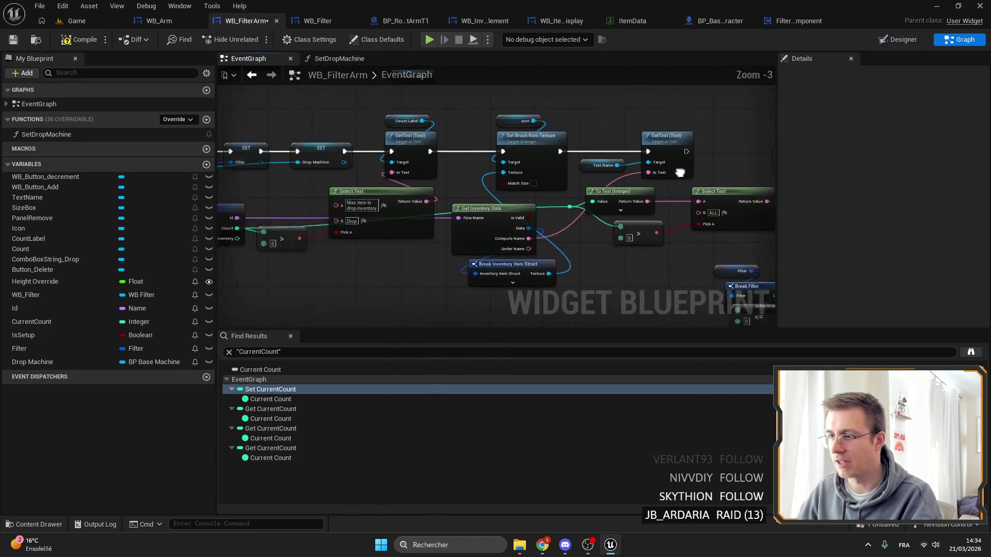
pyautogui.scroll(3, 680, 173)
pyautogui.moveTo(655, 147); pyautogui.dragTo(658, 150)
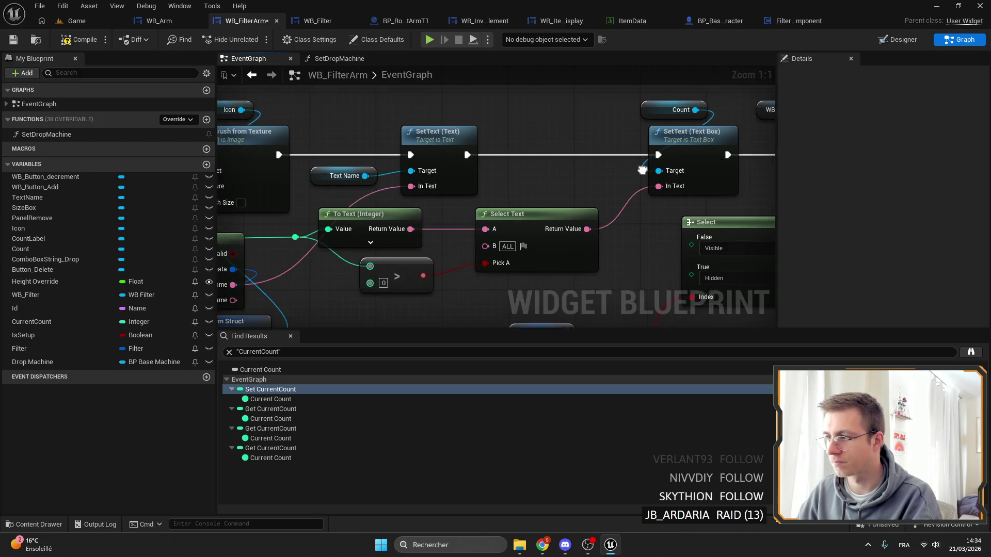
pyautogui.click(270, 408)
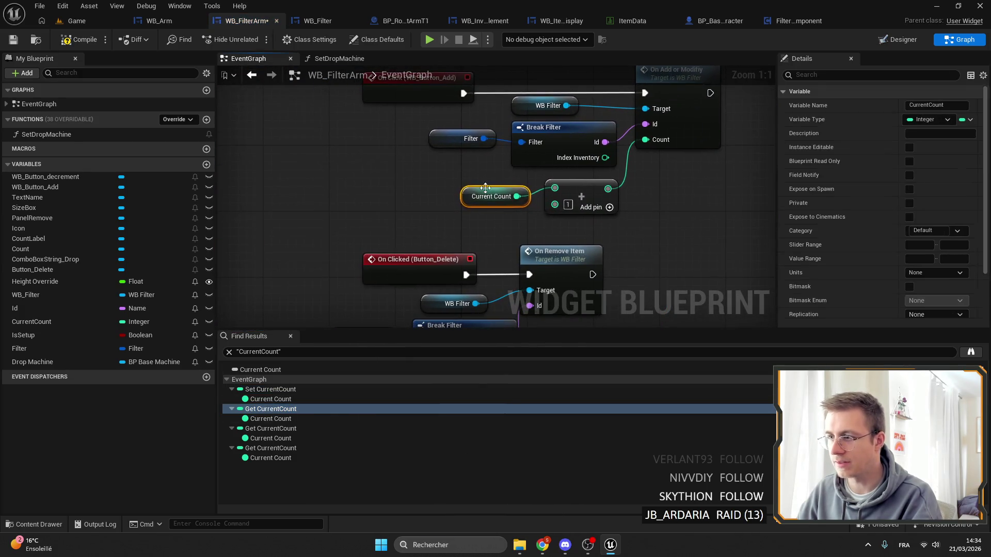
# Replace the increment event's Current Count getter with Break Filter's Count wired into the addition node
pyautogui.press('Delete')
pyautogui.click(523, 147)
pyautogui.click(909, 133)
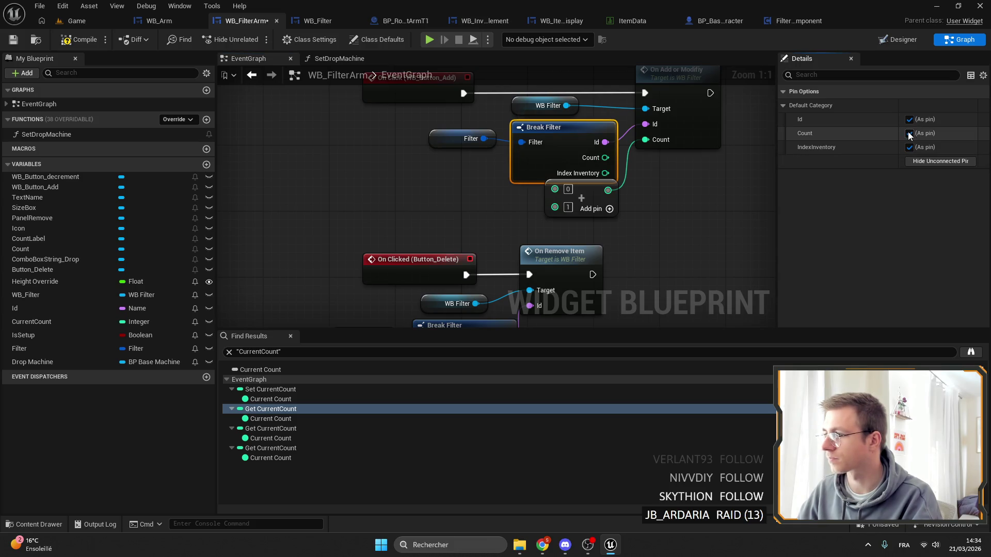
pyautogui.click(909, 147)
pyautogui.click(464, 138)
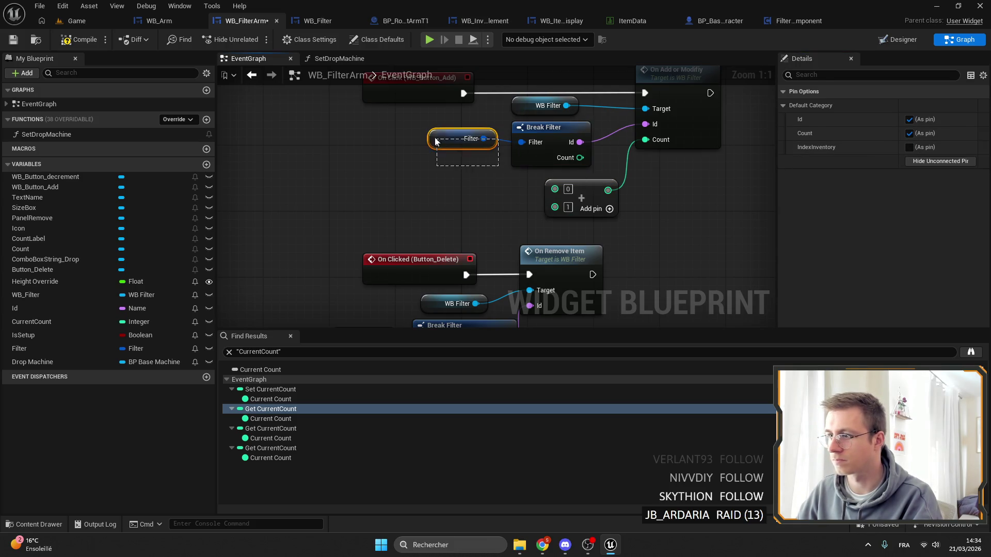
pyautogui.keyDown('ctrl'); pyautogui.click(547, 127); pyautogui.keyUp('ctrl')
pyautogui.moveTo(547, 127); pyautogui.dragTo(464, 127)
pyautogui.moveTo(599, 184); pyautogui.dragTo(590, 141)
pyautogui.moveTo(497, 157); pyautogui.dragTo(545, 145)
pyautogui.scroll(-1, 504, 194)
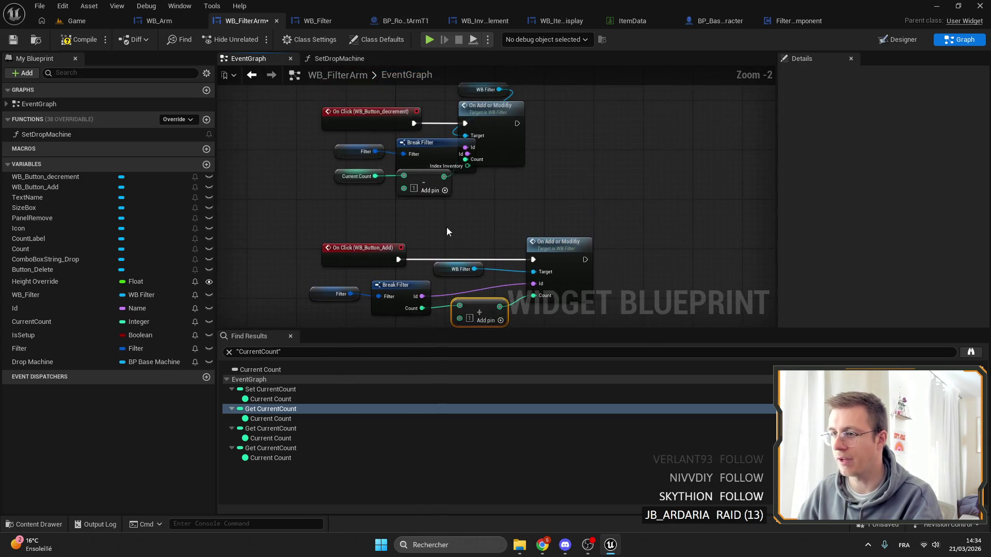
pyautogui.scroll(1, 447, 227)
# In the decrement event, expose Break Filter's Count and wire it into the subtraction node
pyautogui.click(413, 143)
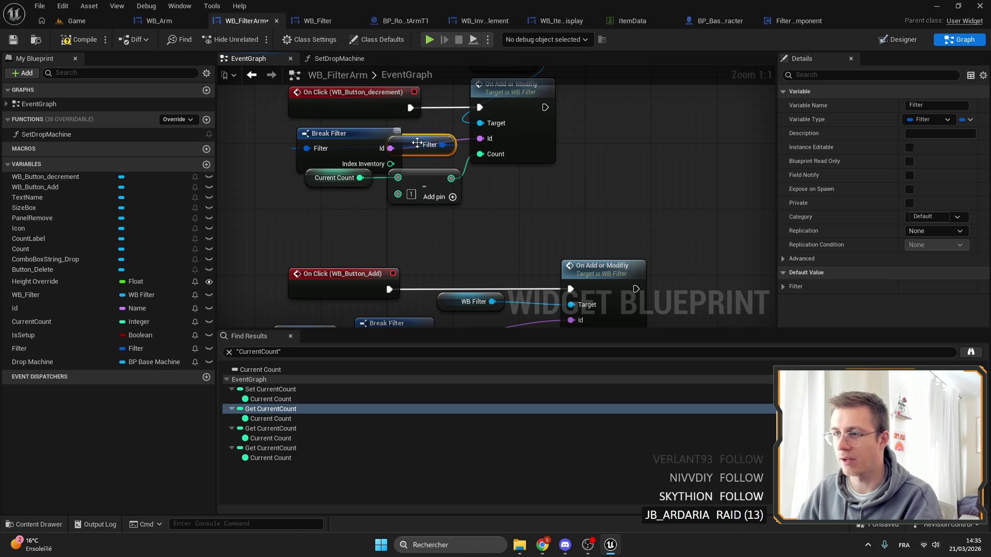
pyautogui.moveTo(417, 143); pyautogui.dragTo(249, 141)
pyautogui.click(356, 138)
pyautogui.click(909, 147)
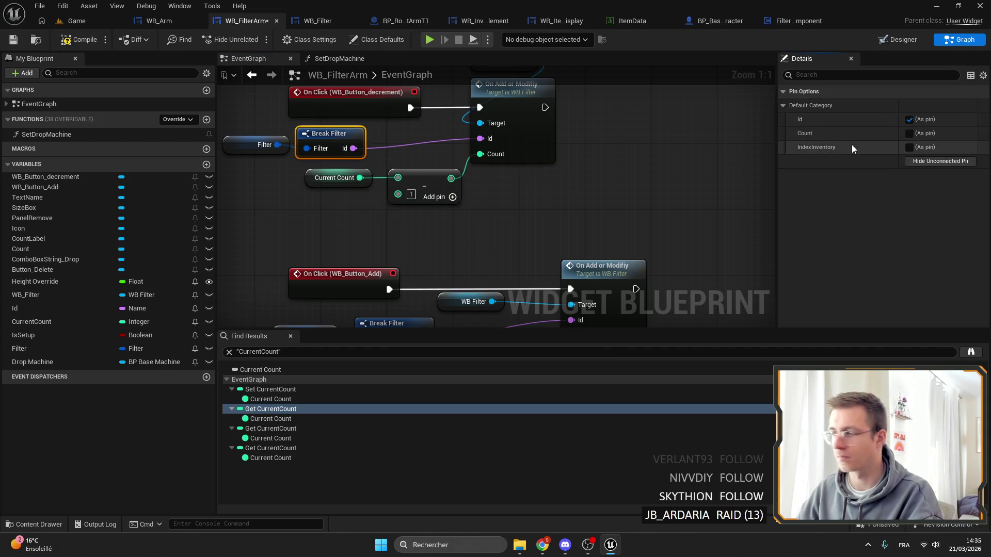
pyautogui.click(910, 134)
pyautogui.moveTo(365, 163); pyautogui.dragTo(398, 178)
pyautogui.scroll(-4, 454, 175)
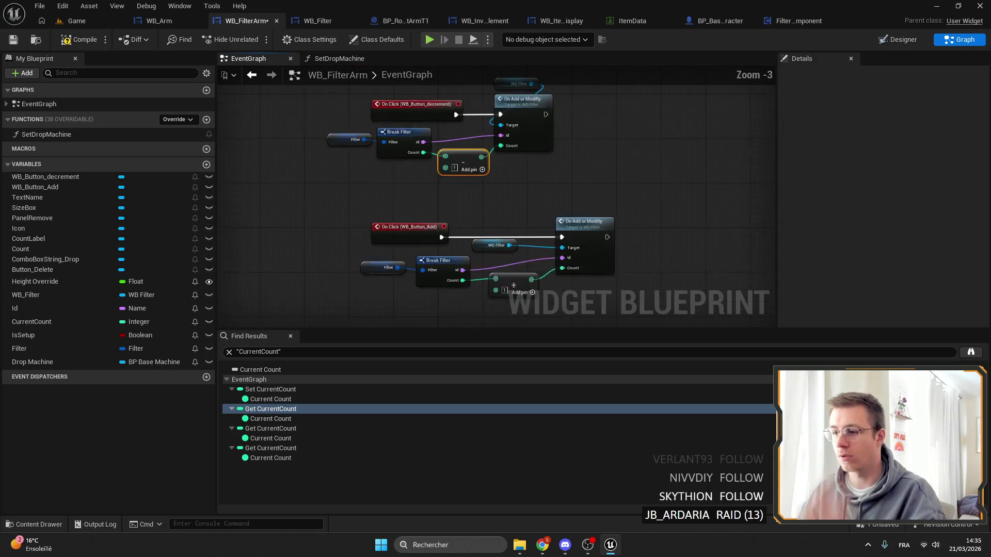
pyautogui.scroll(4, 448, 200)
pyautogui.moveTo(408, 235)
pyautogui.mouseDown()
pyautogui.moveTo(405, 209)
pyautogui.moveTo(408, 235)
pyautogui.mouseUp()
# Step through the remaining CurrentCount getters to reach the count display nodes
pyautogui.click(271, 409)
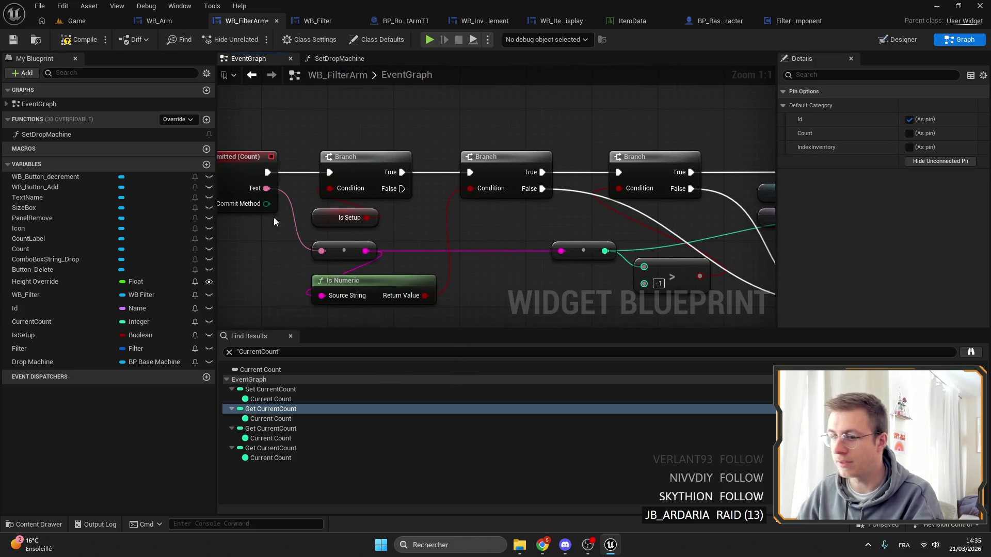
pyautogui.click(283, 429)
pyautogui.click(284, 448)
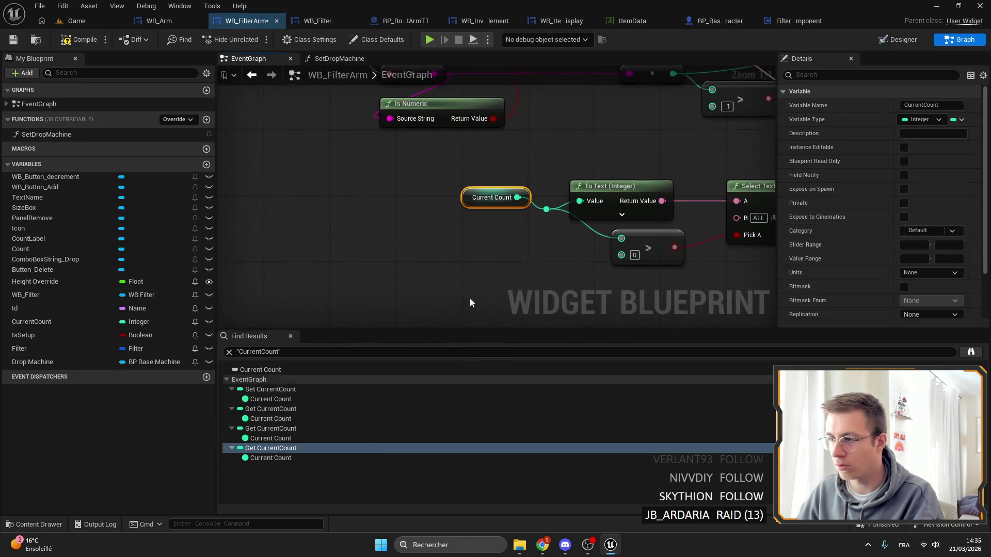
pyautogui.scroll(-4, 382, 215)
pyautogui.scroll(1, 409, 218)
pyautogui.moveTo(453, 227); pyautogui.dragTo(394, 155)
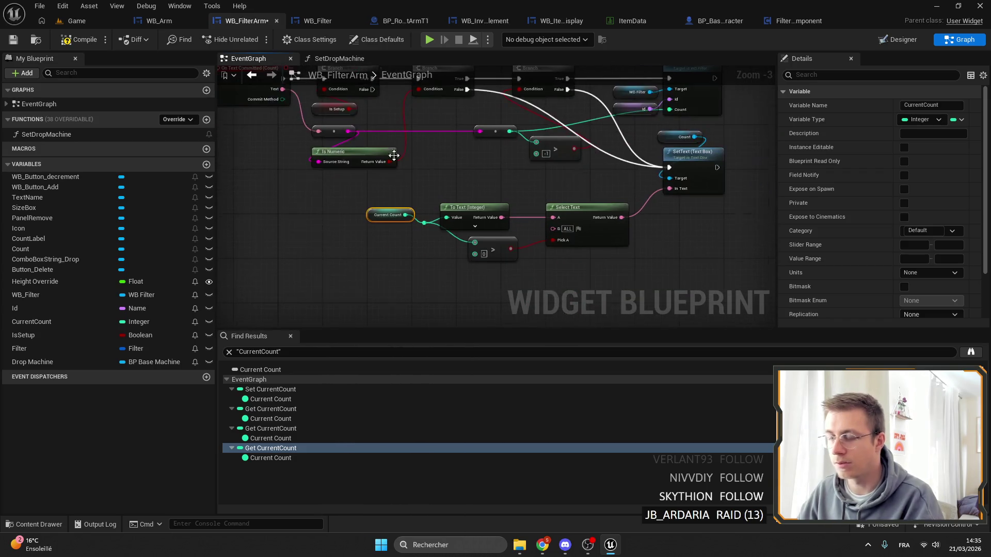
pyautogui.scroll(3, 402, 200)
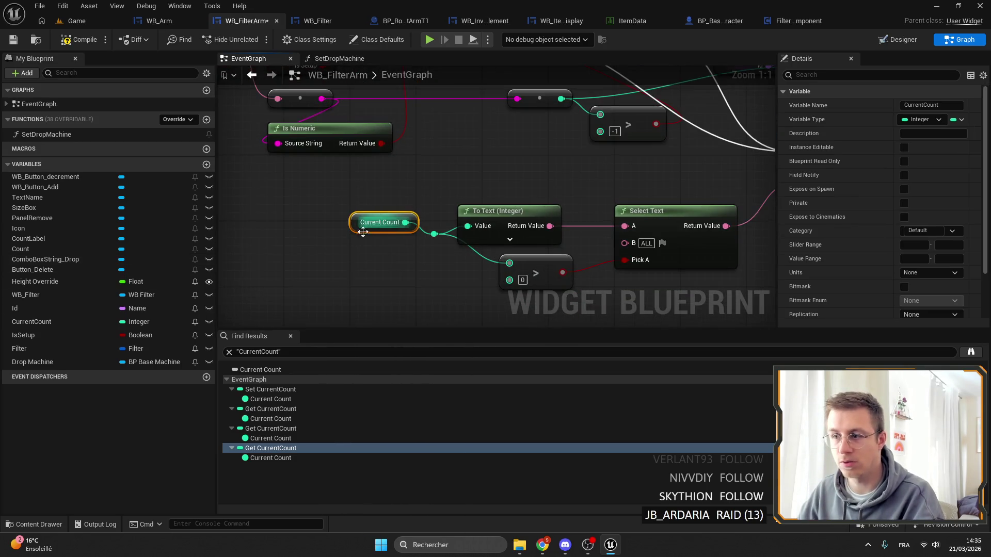
pyautogui.scroll(-5, 379, 190)
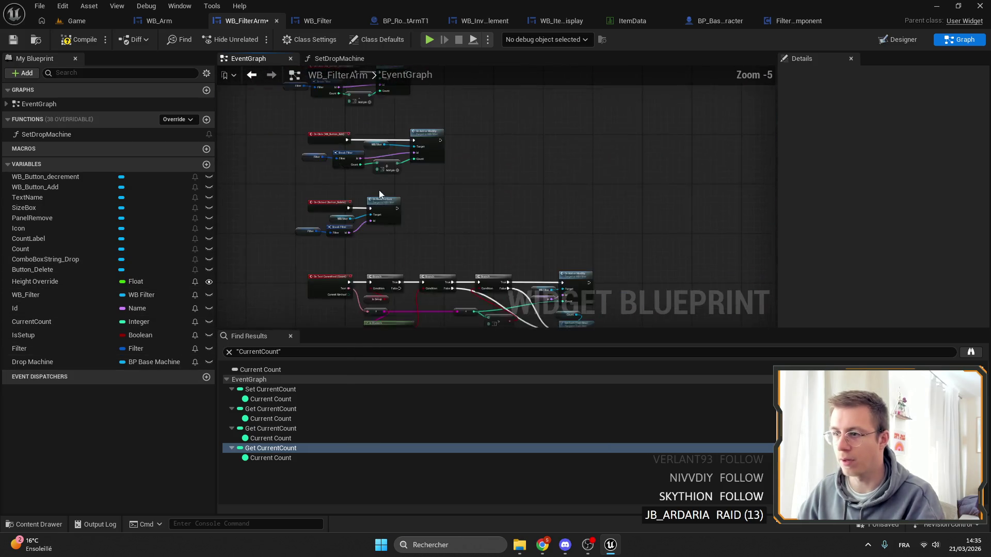
pyautogui.scroll(5, 379, 193)
# Paste a Filter getter with Break Filter beside To Text, hiding its Id pin
pyautogui.moveTo(269, 181); pyautogui.dragTo(413, 272)
pyautogui.scroll(-3, 374, 251)
pyautogui.scroll(2, 449, 193)
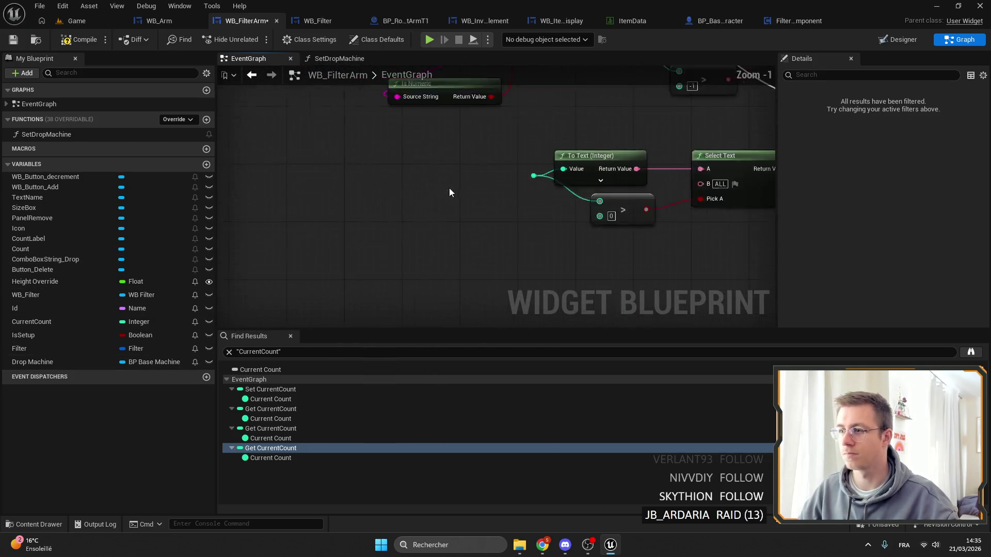
pyautogui.scroll(1, 449, 193)
pyautogui.hotkey('ctrl', 'v')
pyautogui.click(498, 201)
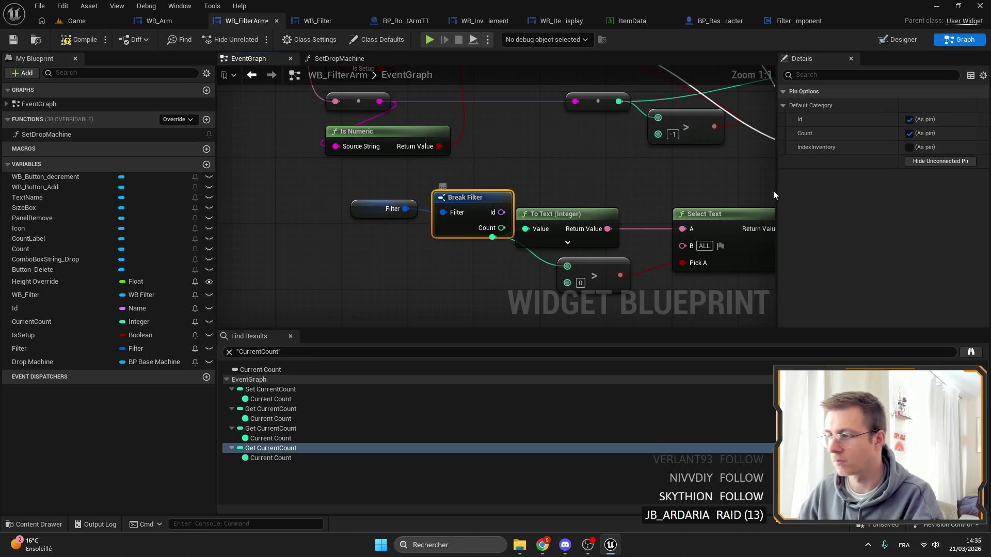
pyautogui.click(909, 119)
pyautogui.keyDown('ctrl'); pyautogui.click(385, 209); pyautogui.keyUp('ctrl')
pyautogui.moveTo(464, 197)
pyautogui.mouseDown()
pyautogui.moveTo(425, 214)
pyautogui.moveTo(495, 236)
pyautogui.mouseUp()
pyautogui.scroll(-2, 424, 161)
pyautogui.scroll(-1, 423, 162)
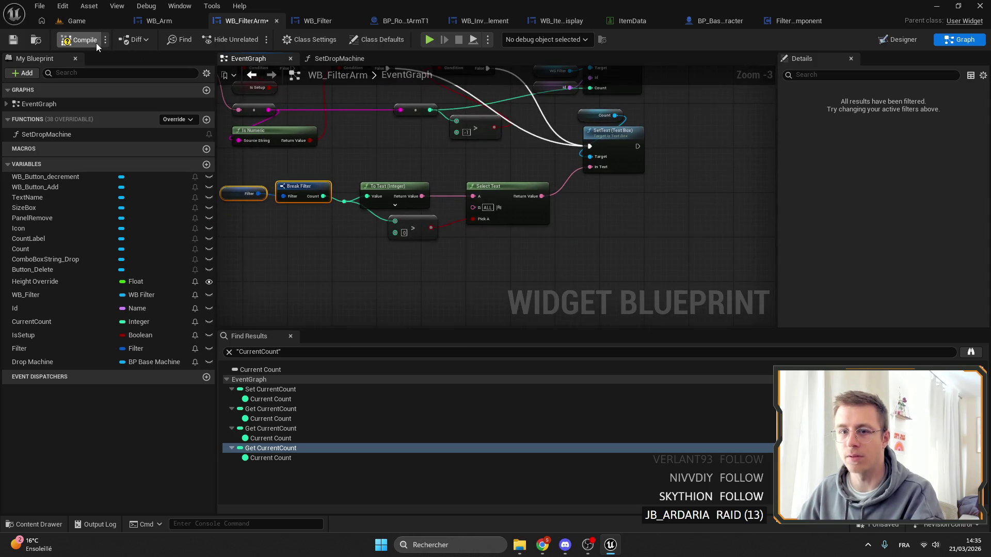
# Compile WB_FilterArm and delete the unused CurrentCount variable
pyautogui.click(23, 42)
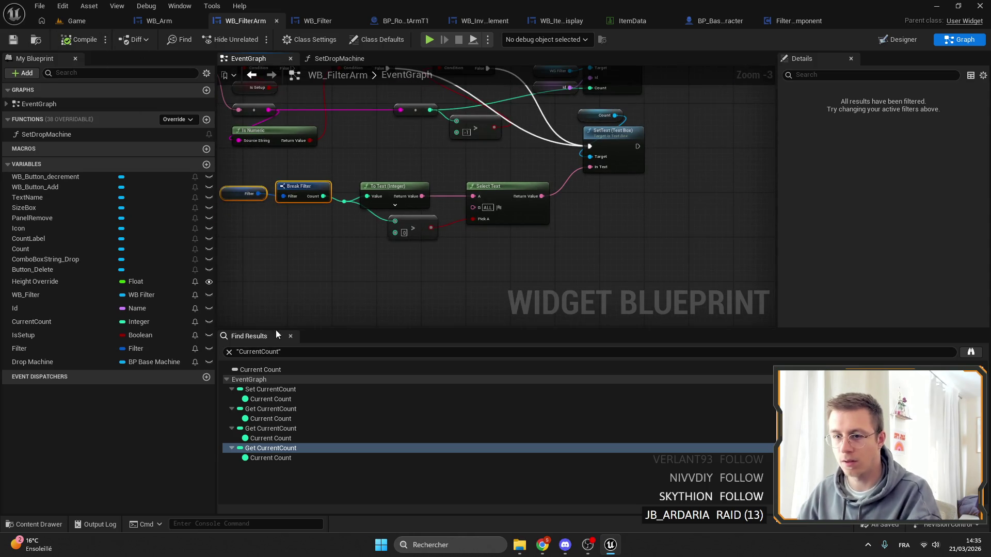
pyautogui.click(41, 322)
pyautogui.press('Delete')
# List the Id variable's references by name, keeping Id when the delete attempt warns
pyautogui.rightClick(48, 305)
pyautogui.moveTo(124, 343)
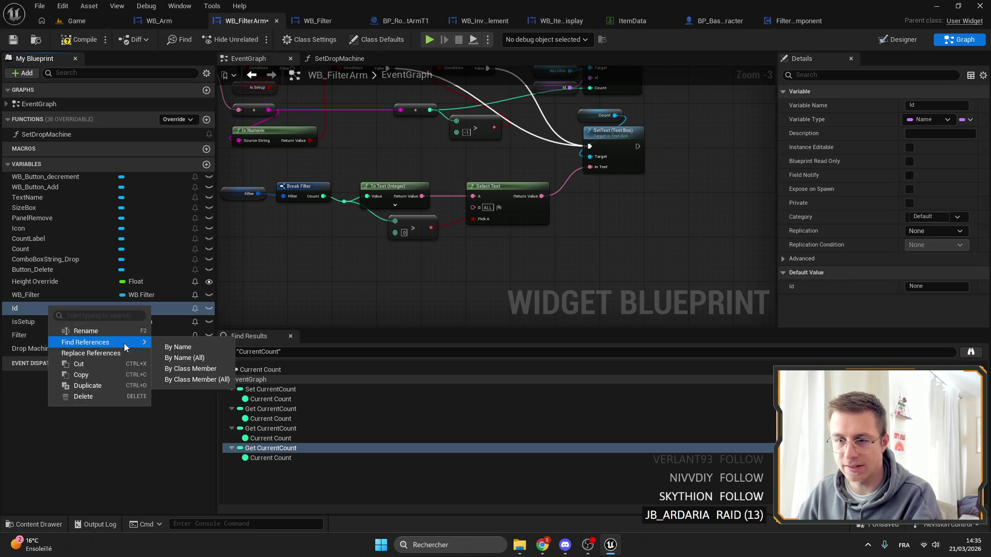
pyautogui.click(222, 347)
pyautogui.click(286, 402)
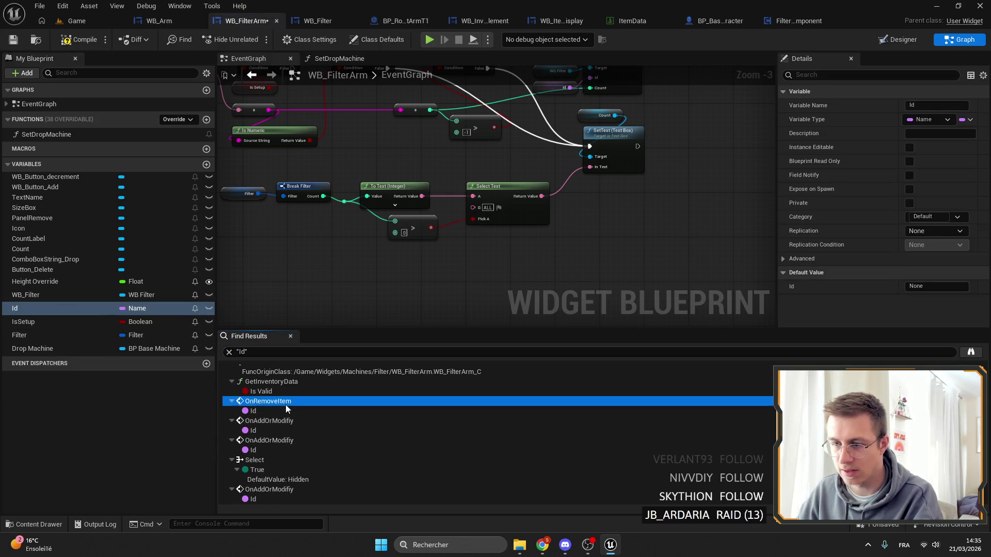
pyautogui.scroll(-10, 283, 429)
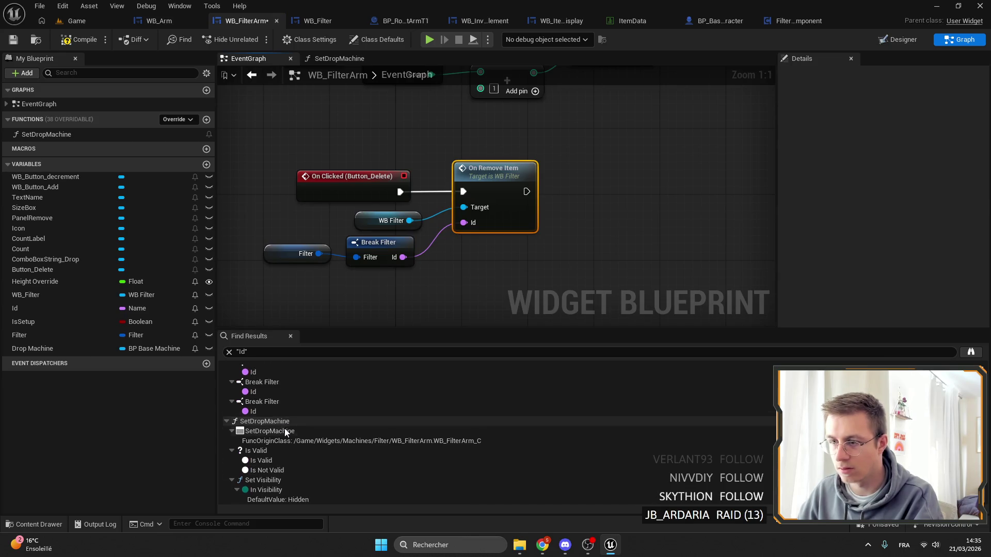
pyautogui.click(50, 310)
pyautogui.press('Delete')
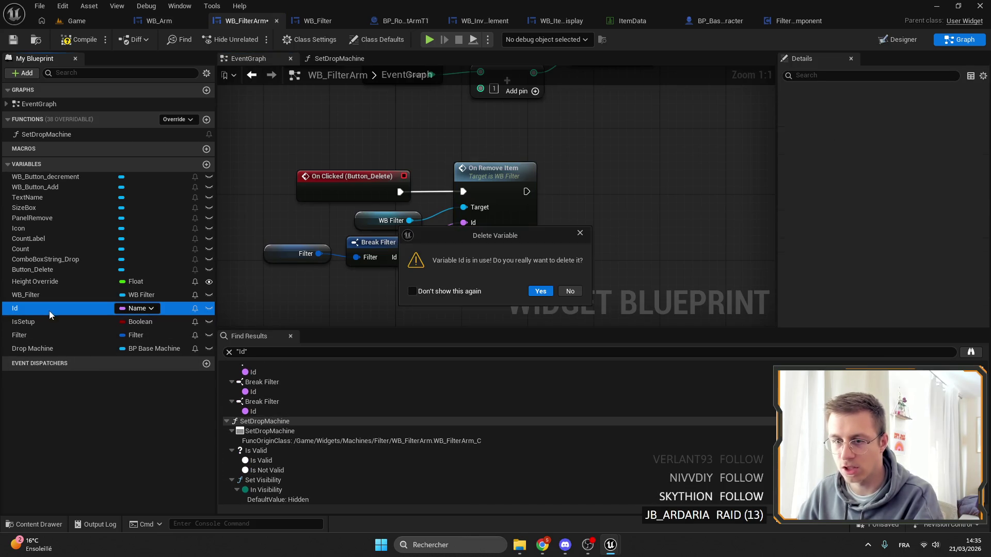
pyautogui.click(559, 291)
# Swap Get Id for a Break Filter Id feeding On Add or Modify, hide Count, delete Id
pyautogui.scroll(5, 398, 413)
pyautogui.click(293, 421)
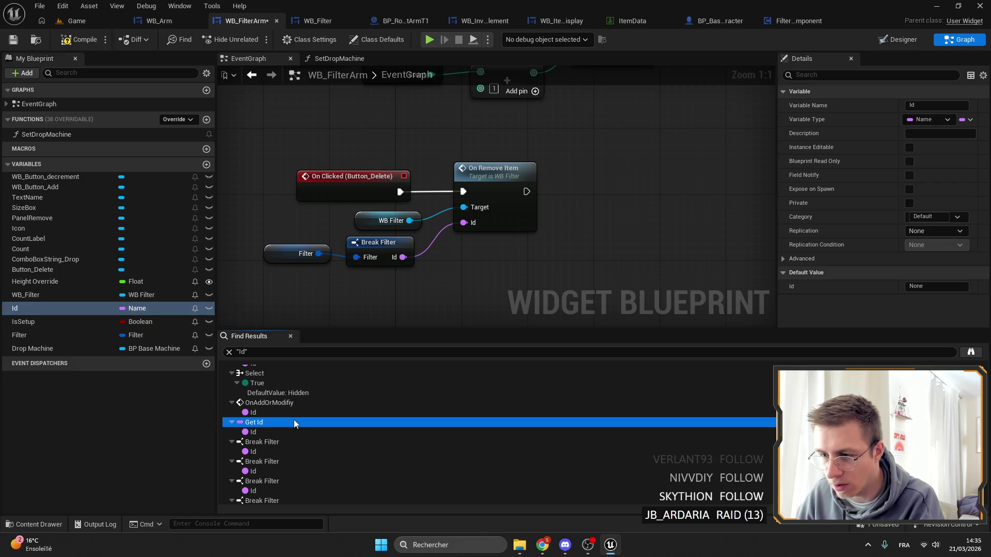
pyautogui.press('Delete')
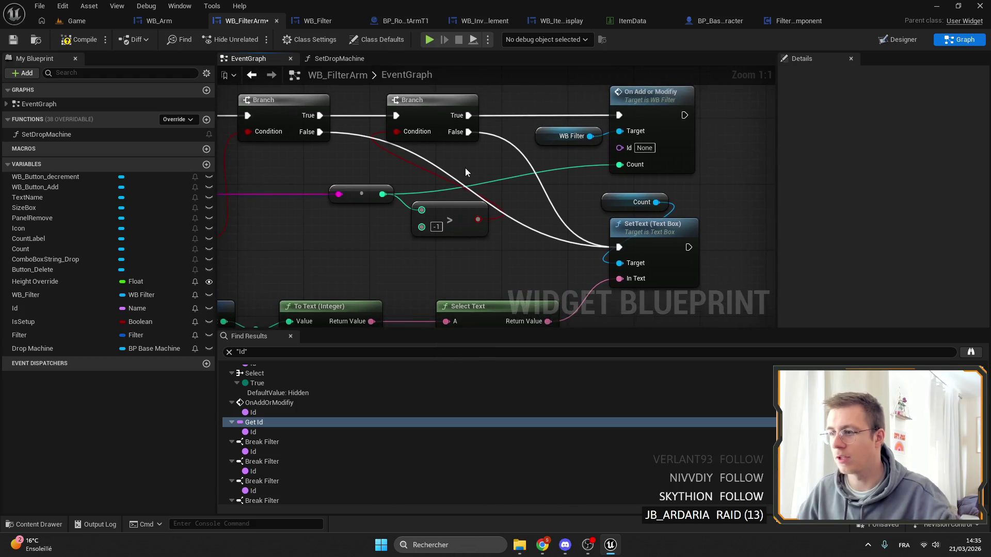
pyautogui.hotkey('ctrl', 'v')
pyautogui.moveTo(579, 173)
pyautogui.mouseDown()
pyautogui.moveTo(562, 164)
pyautogui.moveTo(619, 147)
pyautogui.mouseUp()
pyautogui.click(537, 181)
pyautogui.click(909, 133)
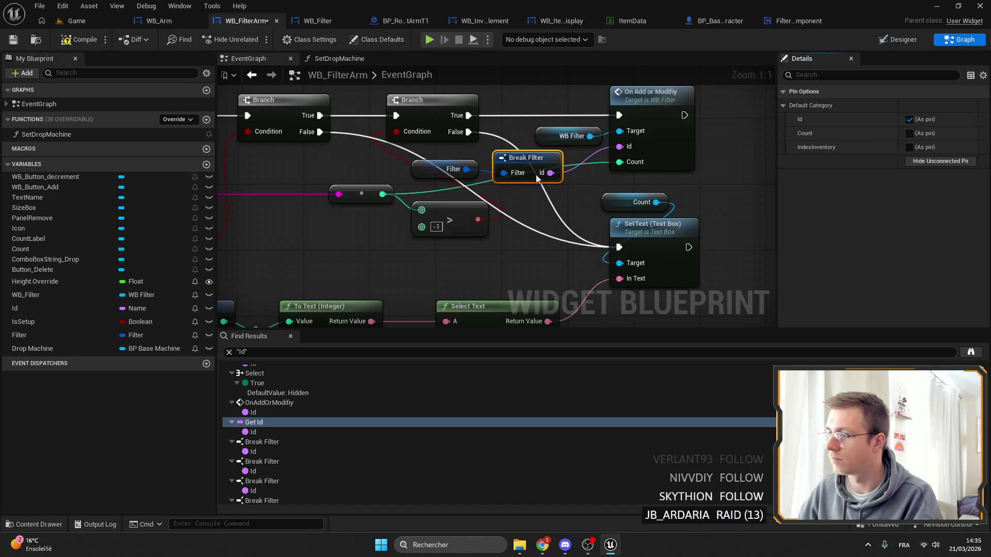
pyautogui.scroll(-3, 595, 180)
pyautogui.moveTo(546, 175); pyautogui.dragTo(380, 98)
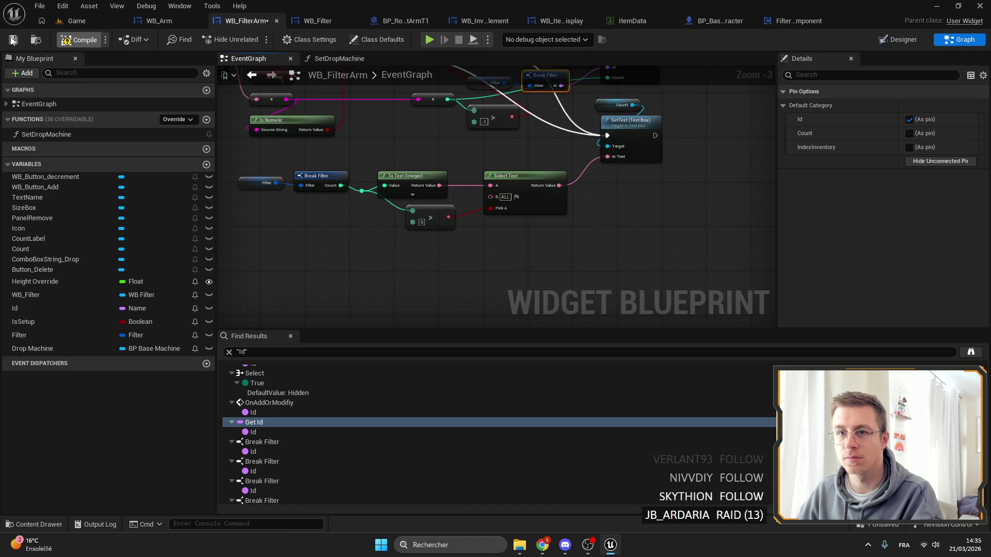
pyautogui.click(91, 308)
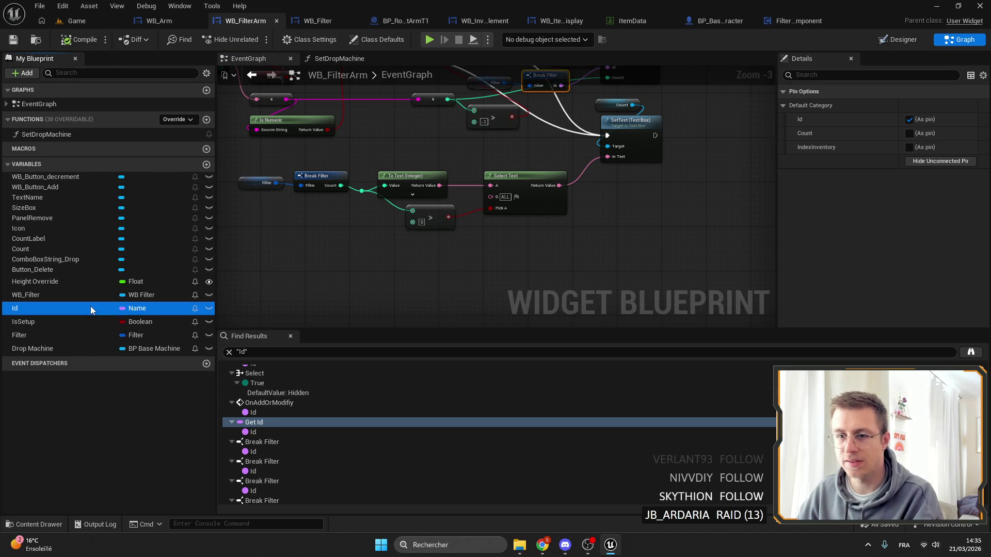
pyautogui.press('Delete')
# Save all, then playtest the Game level's robotic arm menu and Wood filter inventory dropdown
pyautogui.click(16, 40)
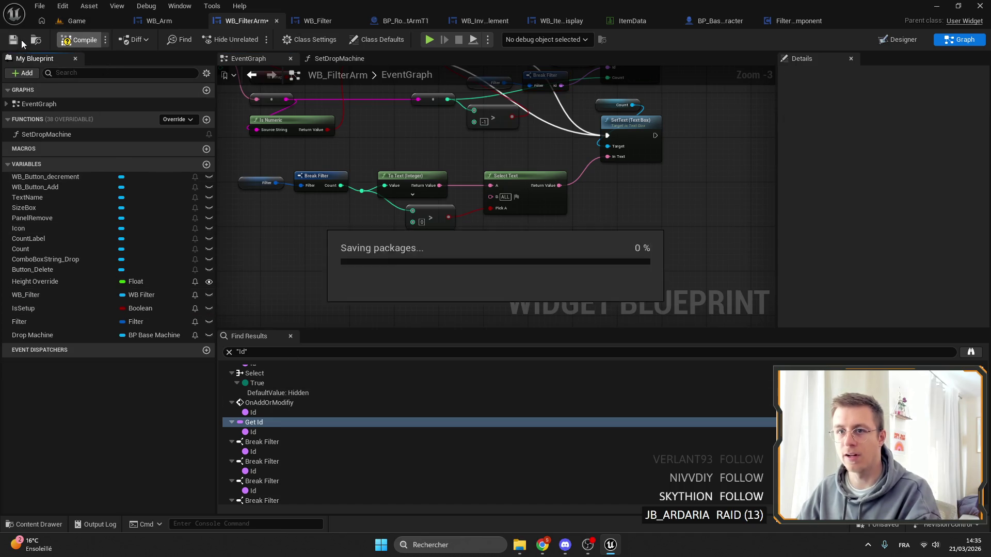
pyautogui.click(95, 21)
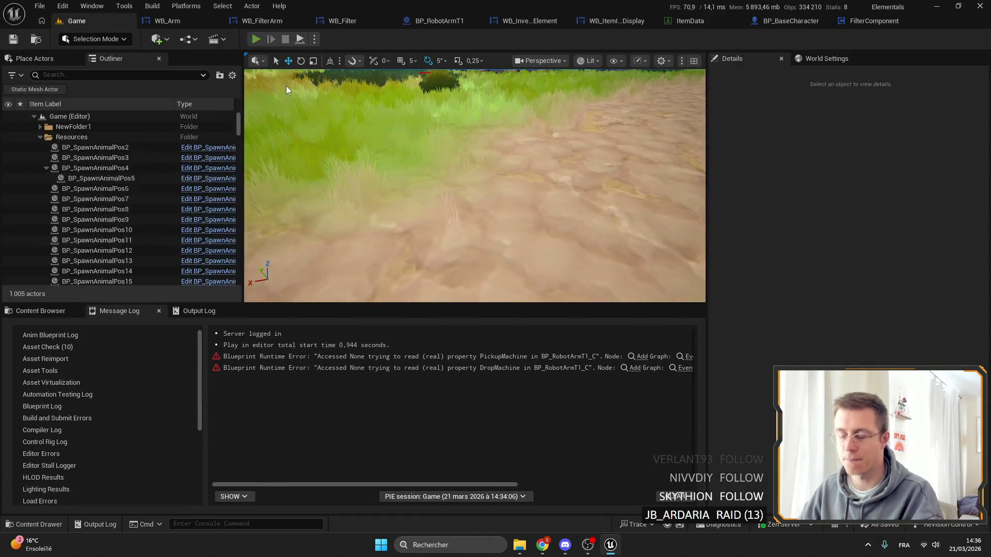
pyautogui.hotkey('alt', 'p')
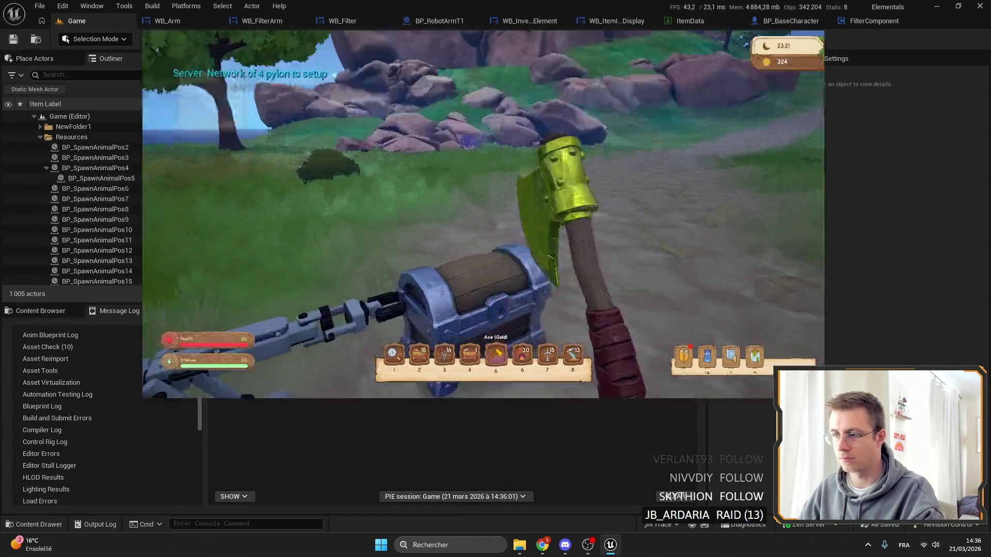
pyautogui.press('f')
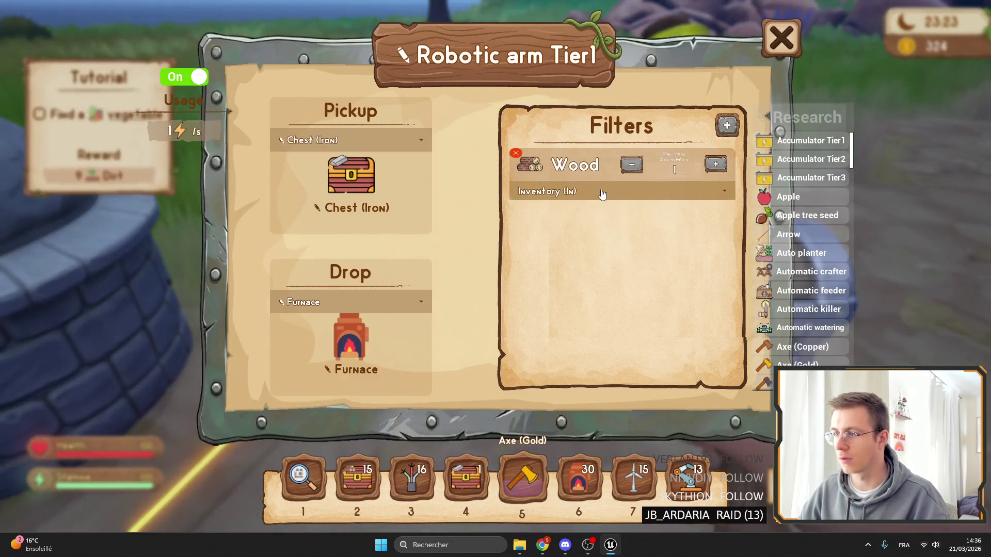
pyautogui.click(601, 194)
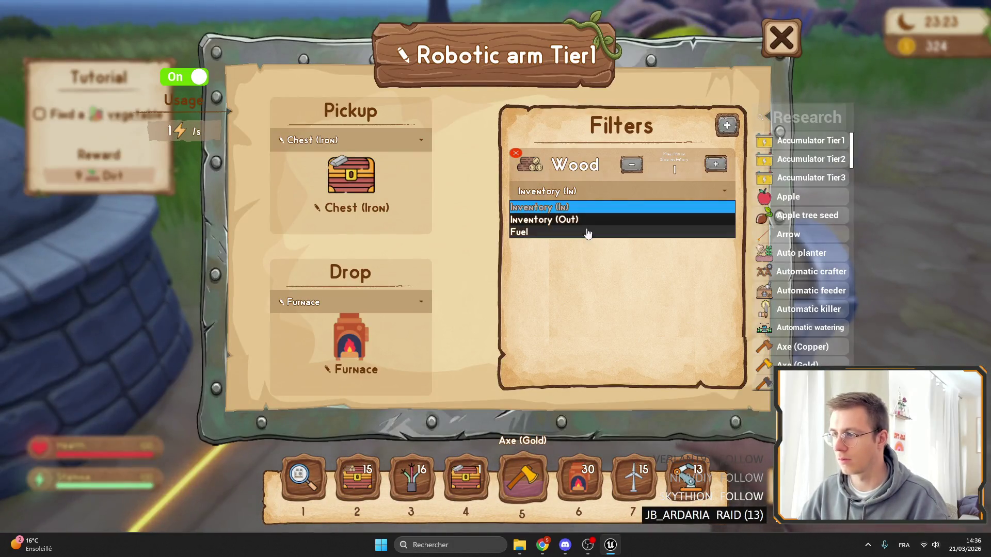
pyautogui.click(624, 203)
pyautogui.press('Escape')
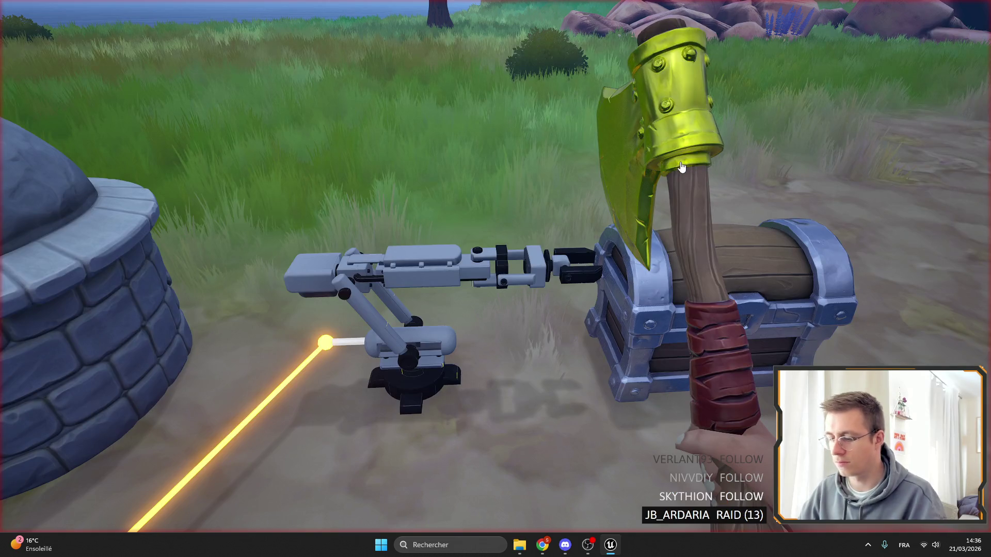
# Stop the play session and open the graph behind the Accessed None runtime error
pyautogui.press('Escape')
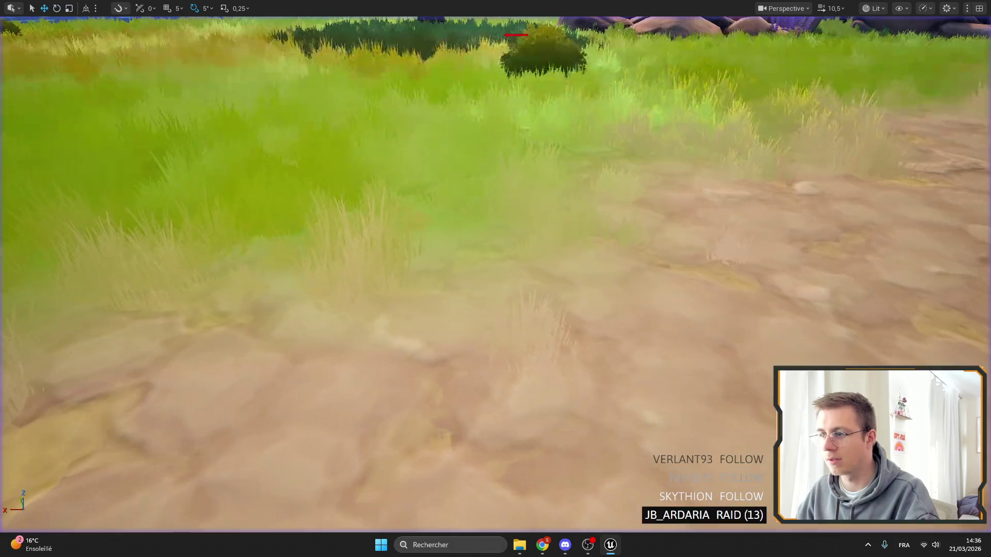
pyautogui.rightClick(602, 155)
pyautogui.press('Escape')
pyautogui.press('F11')
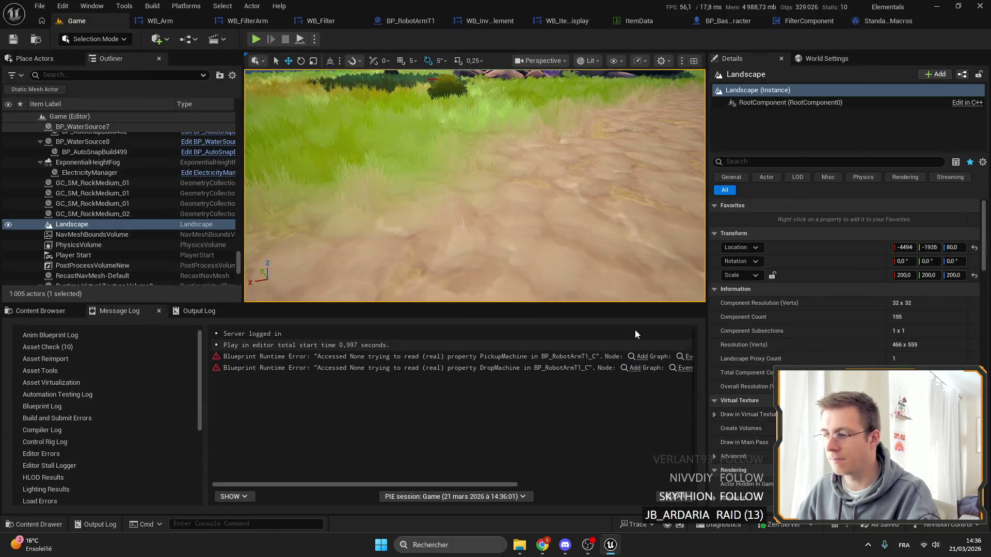
pyautogui.click(645, 356)
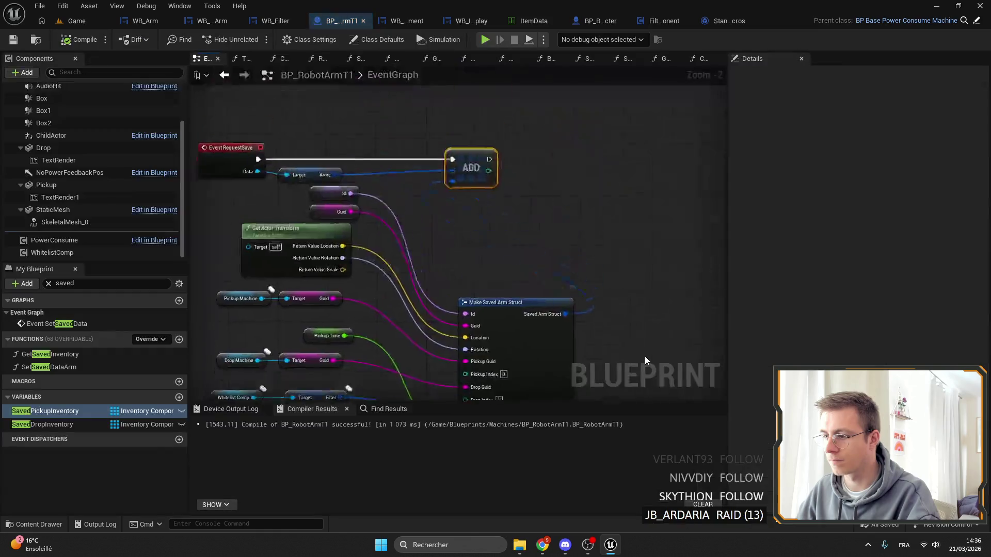
pyautogui.click(219, 23)
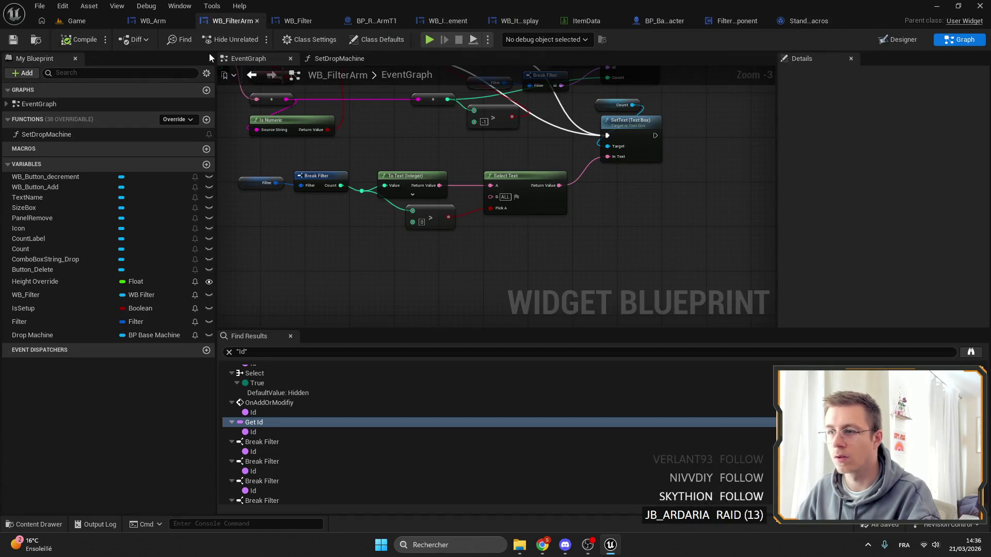
pyautogui.click(153, 21)
# Play the Game level, remove the For Each Loop breakpoint, and resume full-screen
pyautogui.click(95, 21)
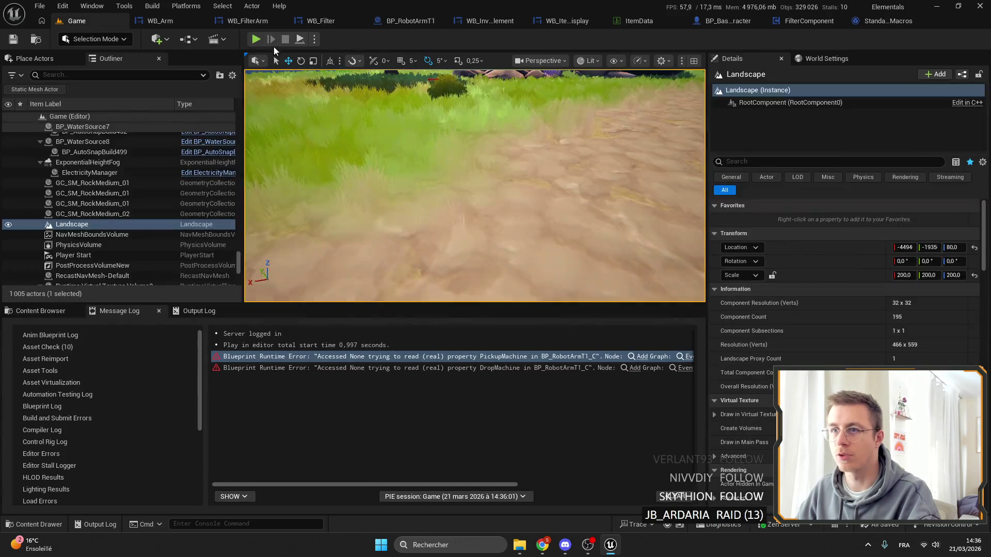
pyautogui.hotkey('alt', 'p')
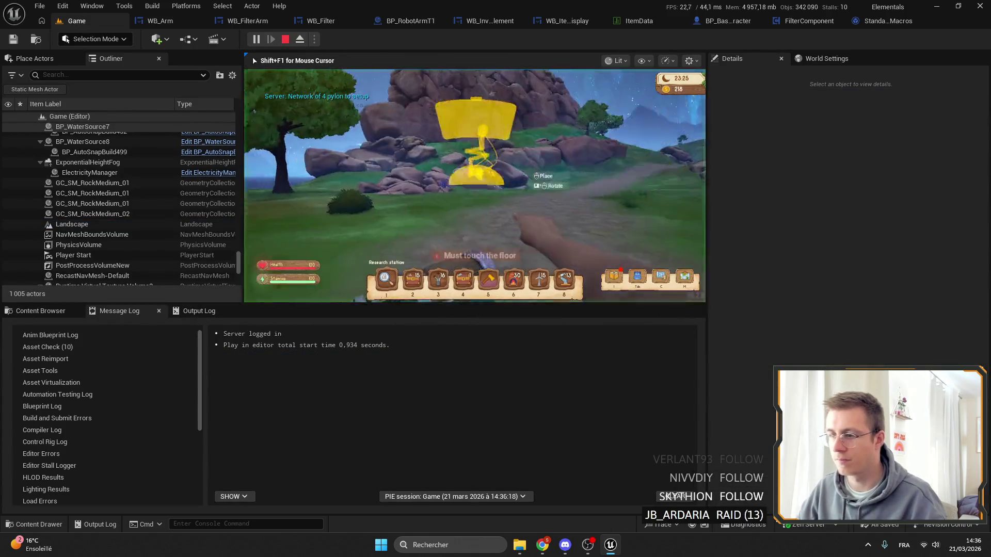
pyautogui.press('e')
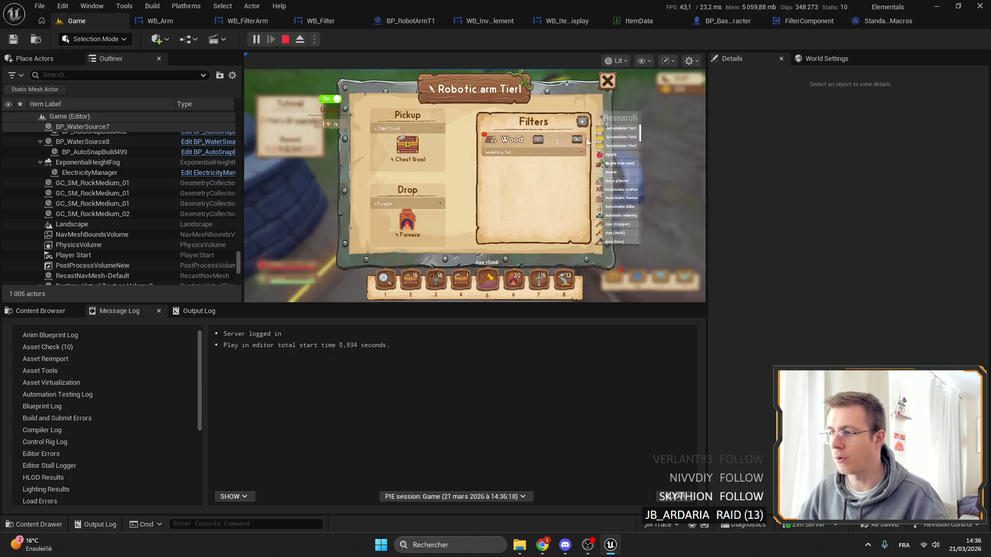
pyautogui.click(577, 139)
pyautogui.rightClick(465, 207)
pyautogui.click(496, 310)
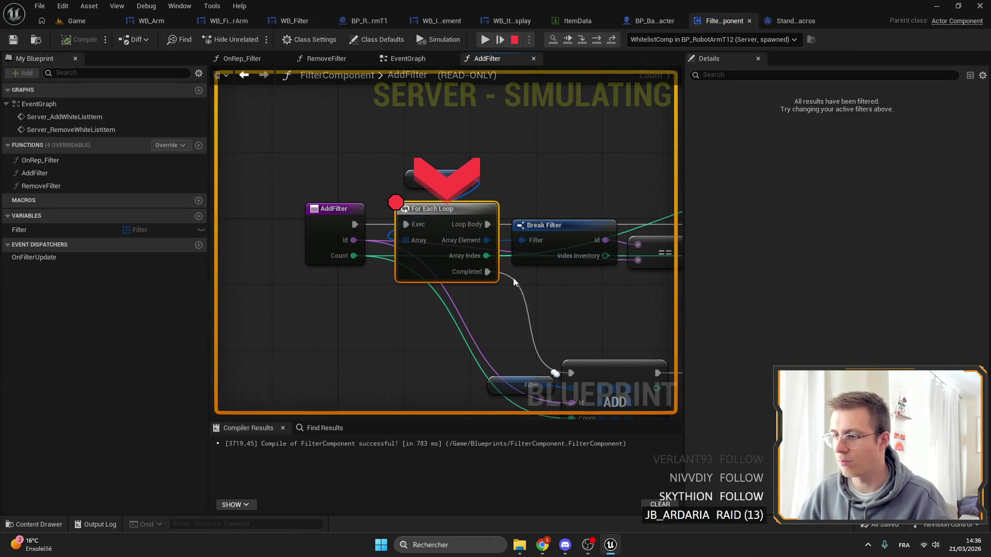
pyautogui.click(485, 39)
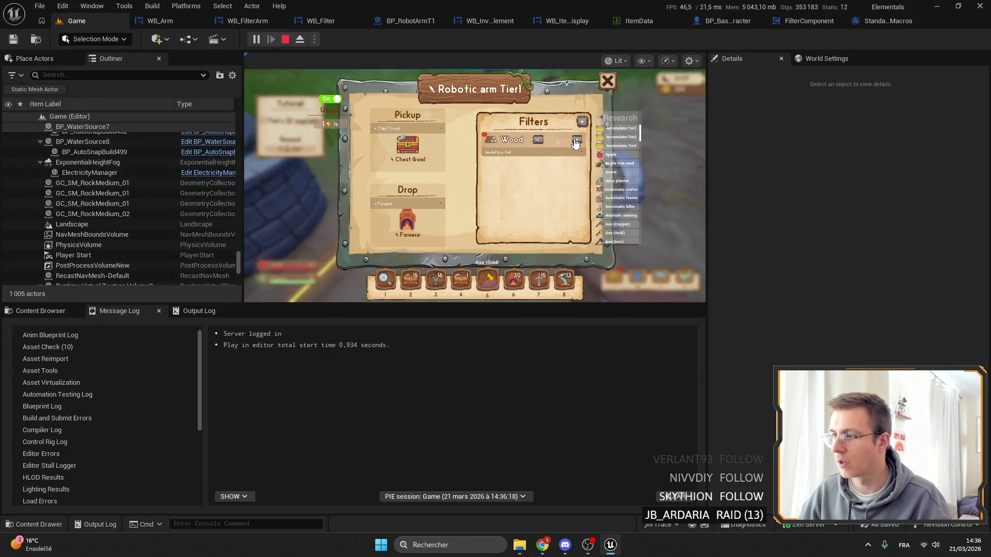
pyautogui.press('F11')
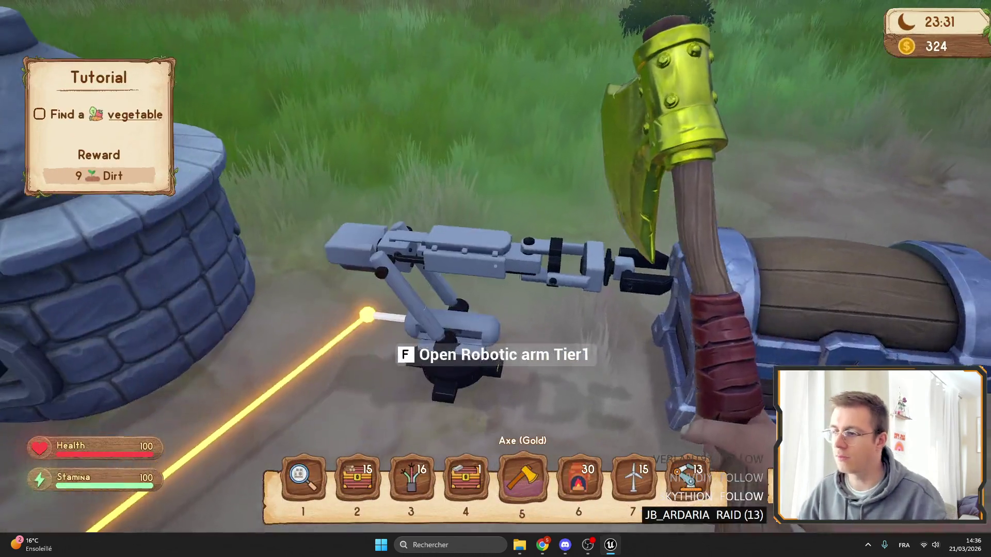
# Raise the Wood filter's limit from 2 to 4, then lower it to Drop ALL
pyautogui.press('e')
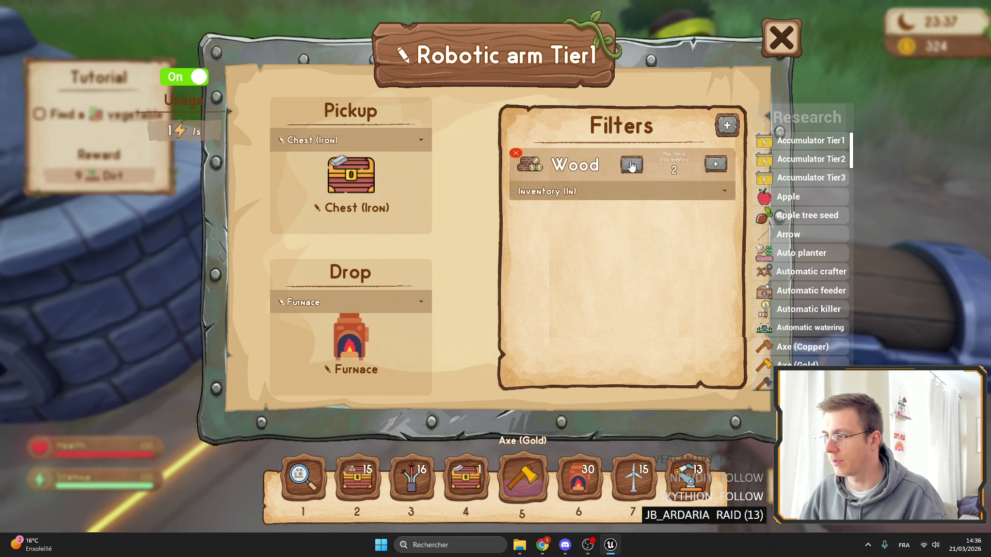
pyautogui.click(721, 164)
pyautogui.click(721, 164)
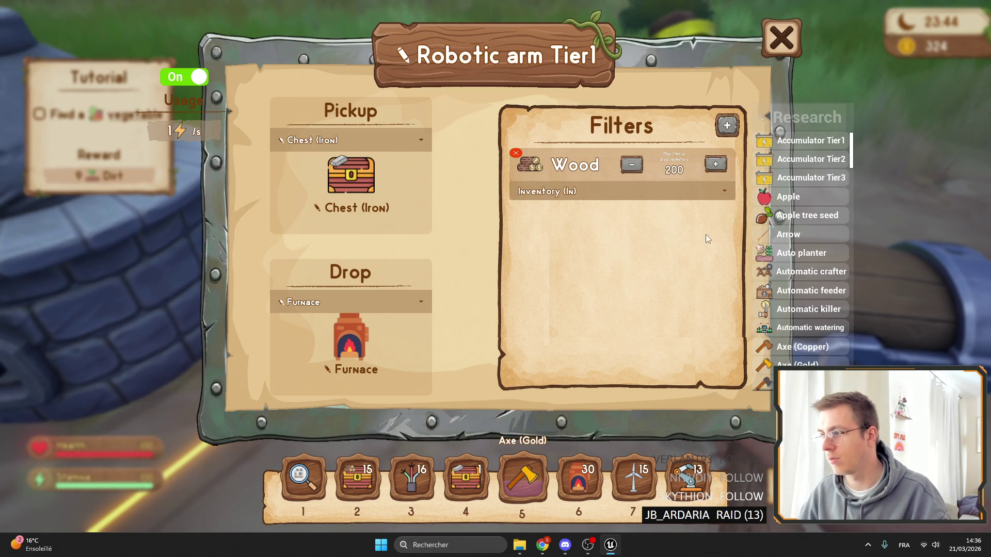
pyautogui.click(634, 169)
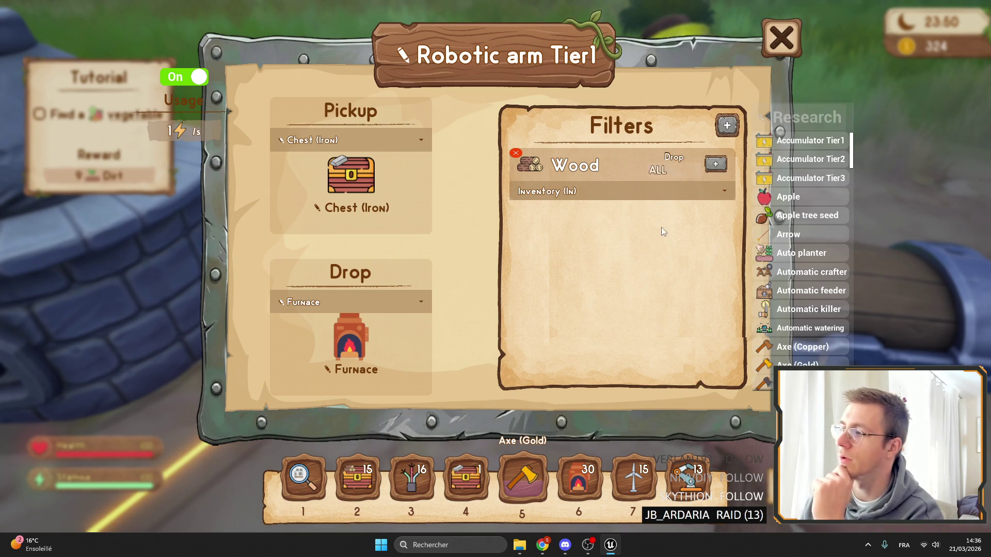
pyautogui.press('Escape')
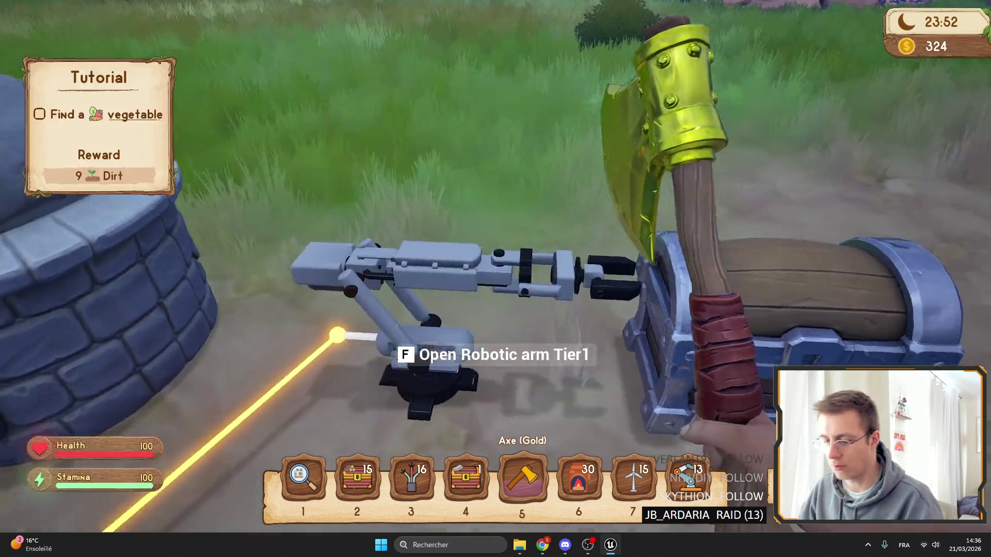
pyautogui.press('F11')
# In WB_FilterArm's Designer, resize the title scale box and the count widgets' panel
pyautogui.click(248, 21)
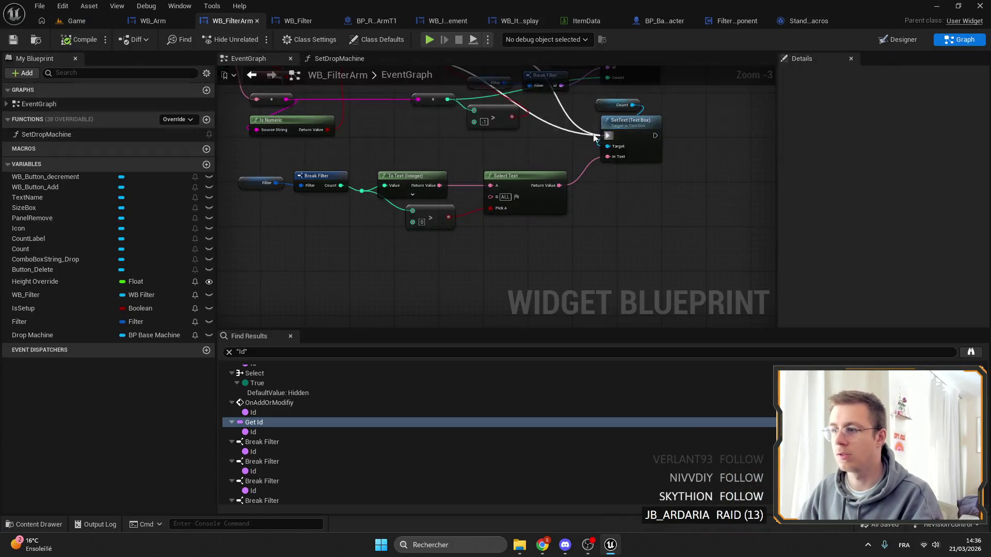
pyautogui.click(898, 39)
pyautogui.scroll(11, 491, 209)
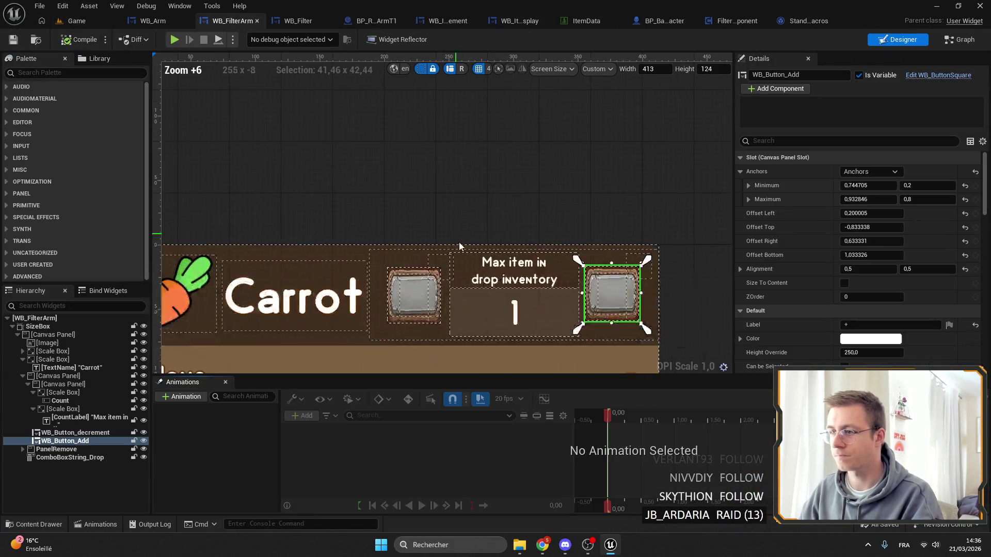
pyautogui.click(63, 408)
pyautogui.scroll(3, 390, 211)
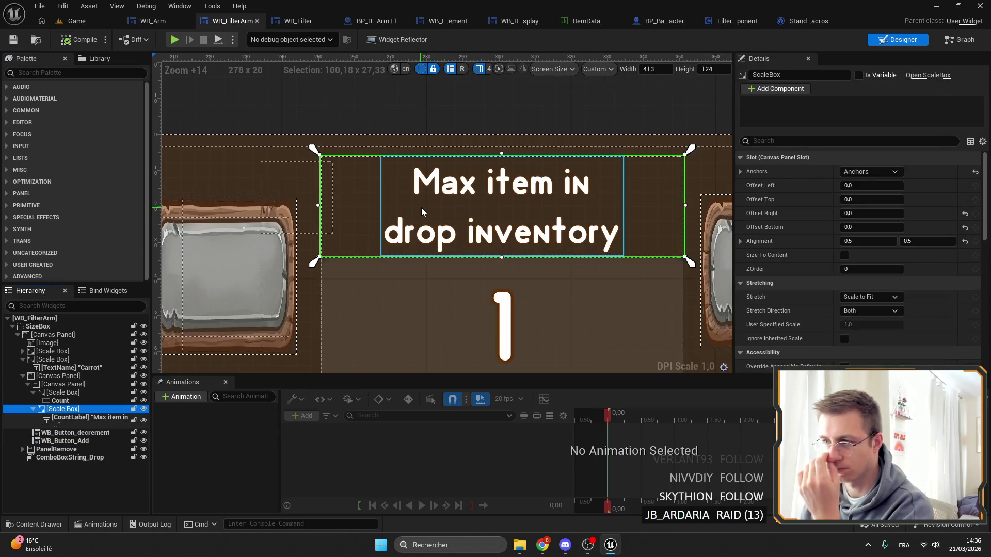
pyautogui.moveTo(426, 203); pyautogui.dragTo(206, 317)
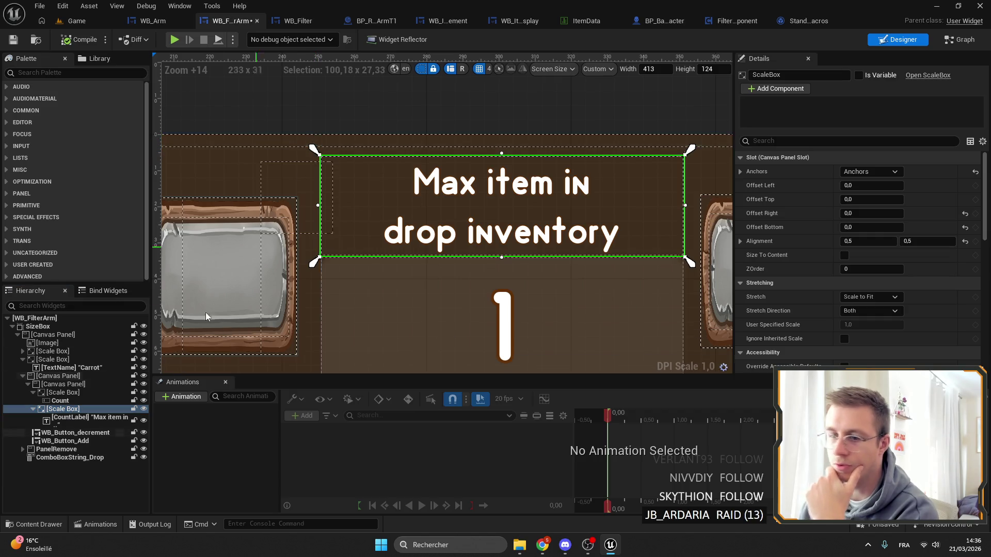
pyautogui.moveTo(257, 135); pyautogui.dragTo(262, 142)
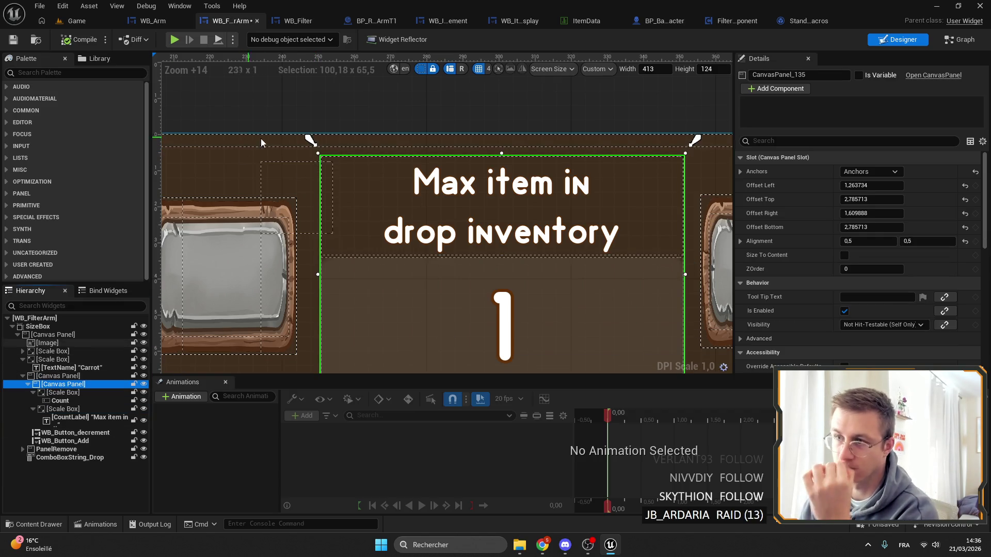
pyautogui.moveTo(317, 154); pyautogui.dragTo(306, 137)
# Move the outer canvas panel's top-left corner inward, undoing a bottom-edge stretch
pyautogui.click(275, 138)
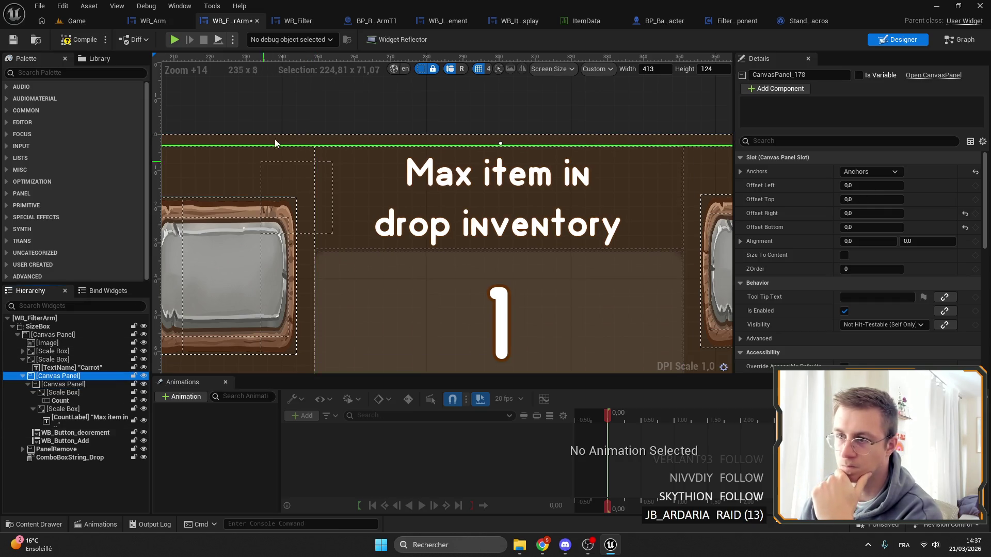
pyautogui.scroll(-3, 275, 138)
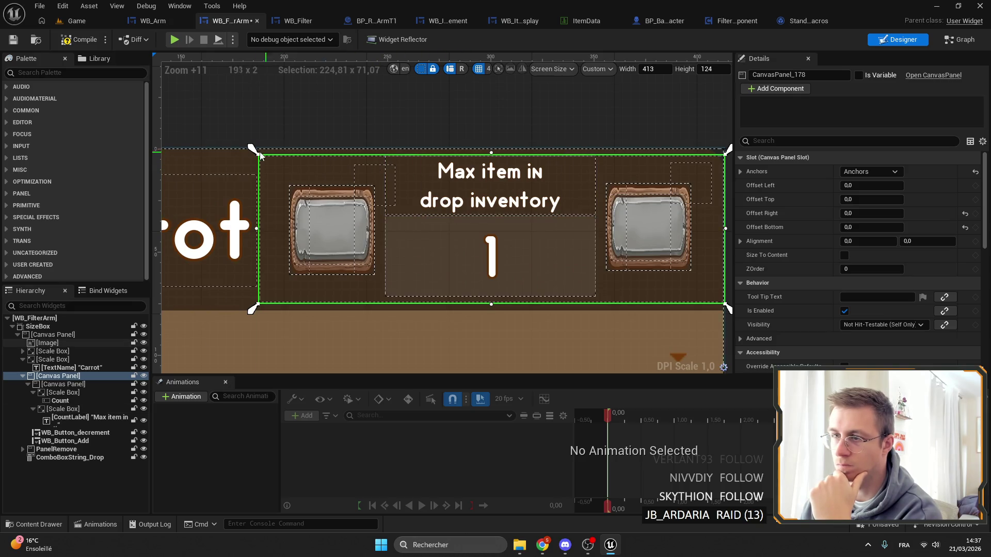
pyautogui.moveTo(254, 150); pyautogui.dragTo(251, 143)
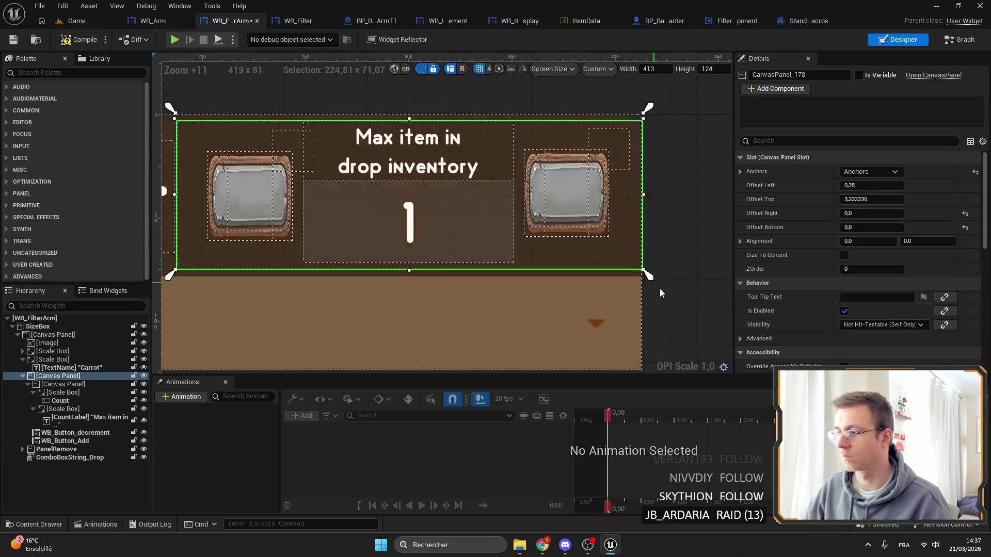
pyautogui.moveTo(645, 272); pyautogui.dragTo(650, 282)
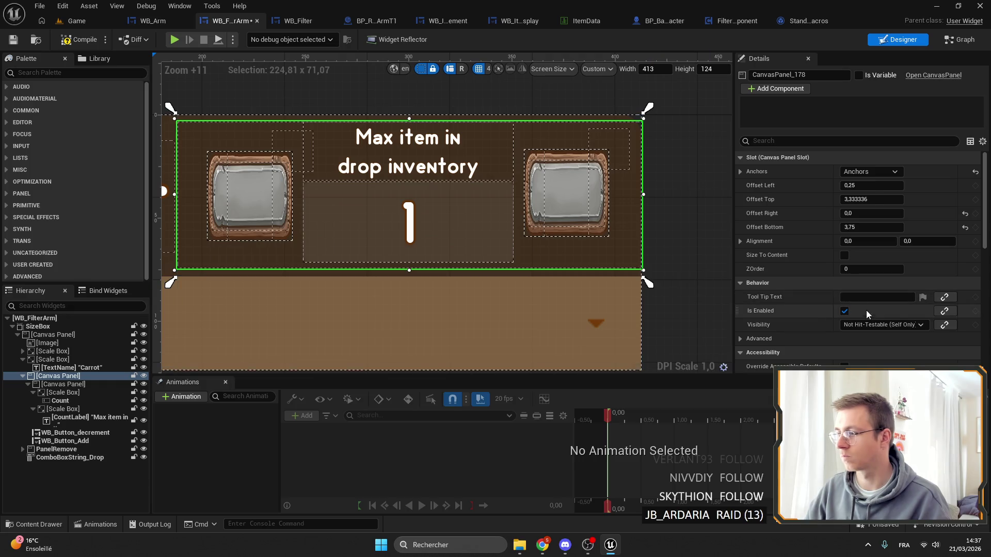
pyautogui.hotkey('ctrl', 'z')
pyautogui.hotkey('ctrl', 'z')
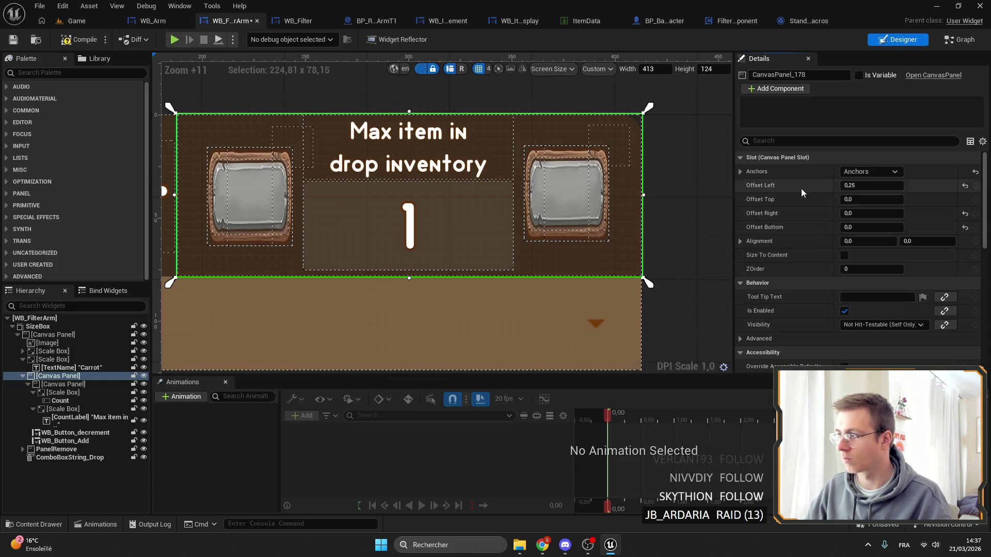
pyautogui.scroll(3, 487, 163)
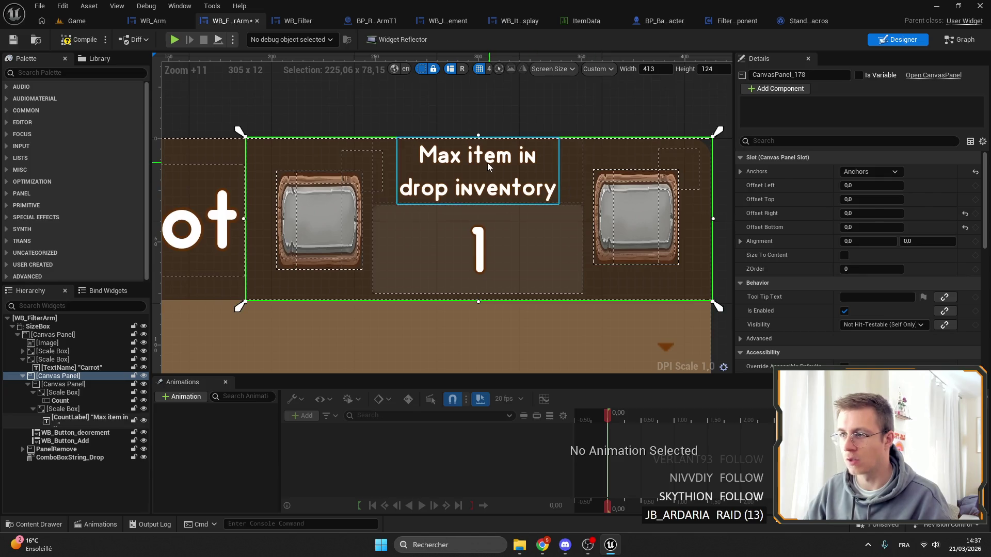
# Select the count number's scale box and try edge resizes, undoing each change
pyautogui.click(487, 162)
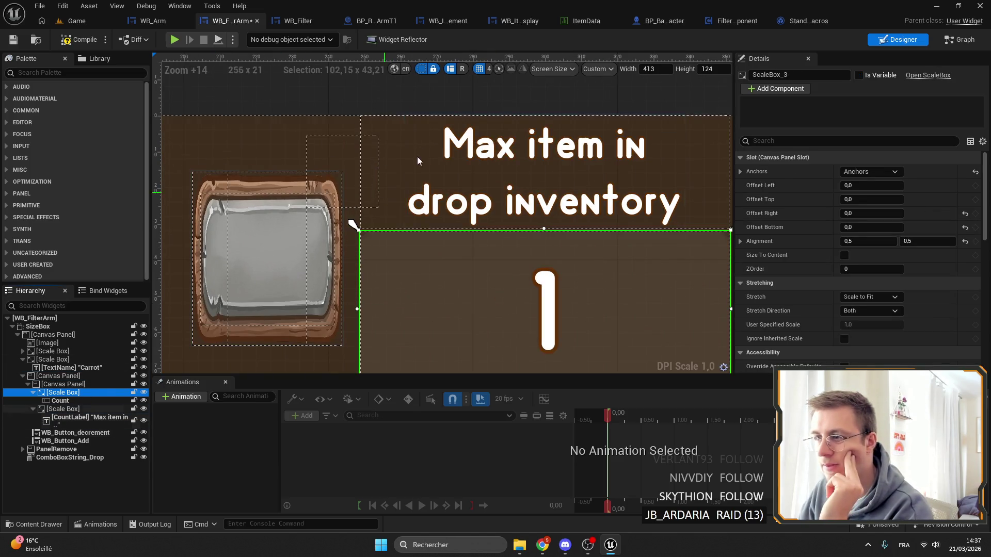
pyautogui.click(83, 418)
pyautogui.click(61, 392)
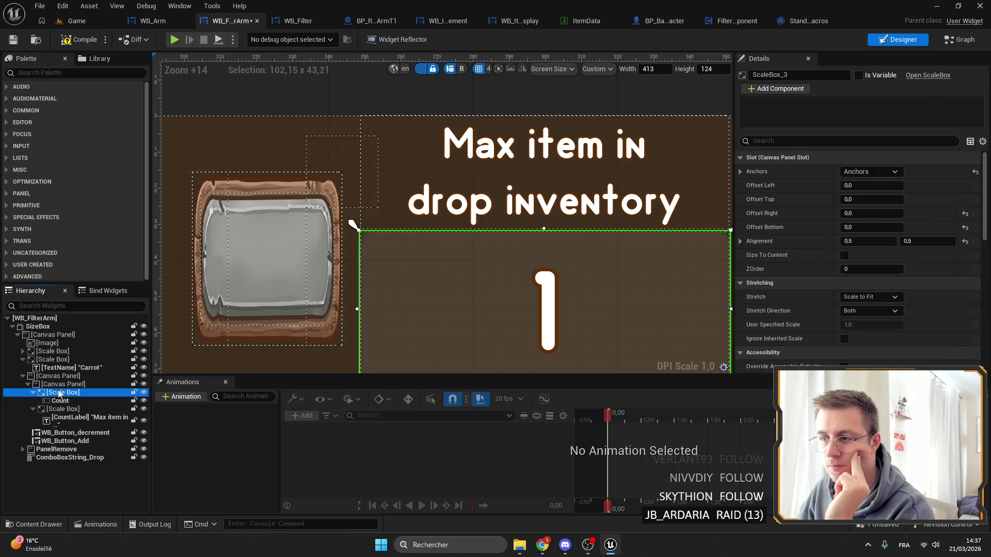
pyautogui.moveTo(399, 200); pyautogui.dragTo(301, 128)
pyautogui.scroll(-2, 301, 128)
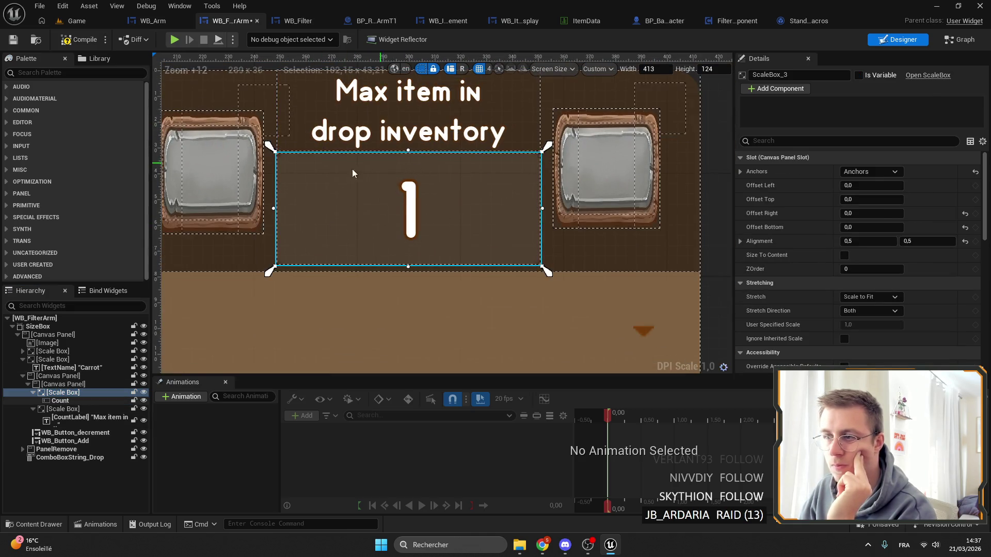
pyautogui.press('Left')
pyautogui.press('Down')
pyautogui.press('Left')
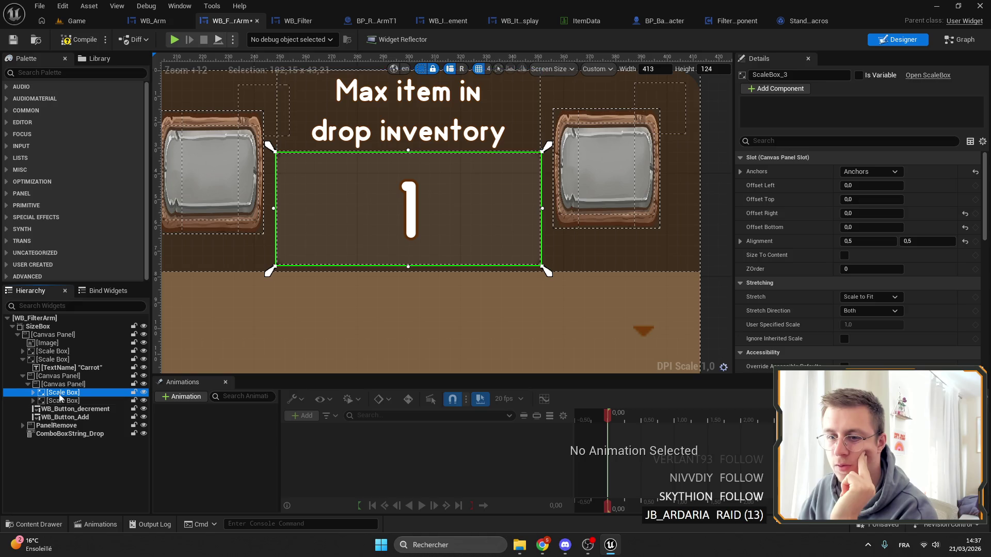
pyautogui.click(60, 392)
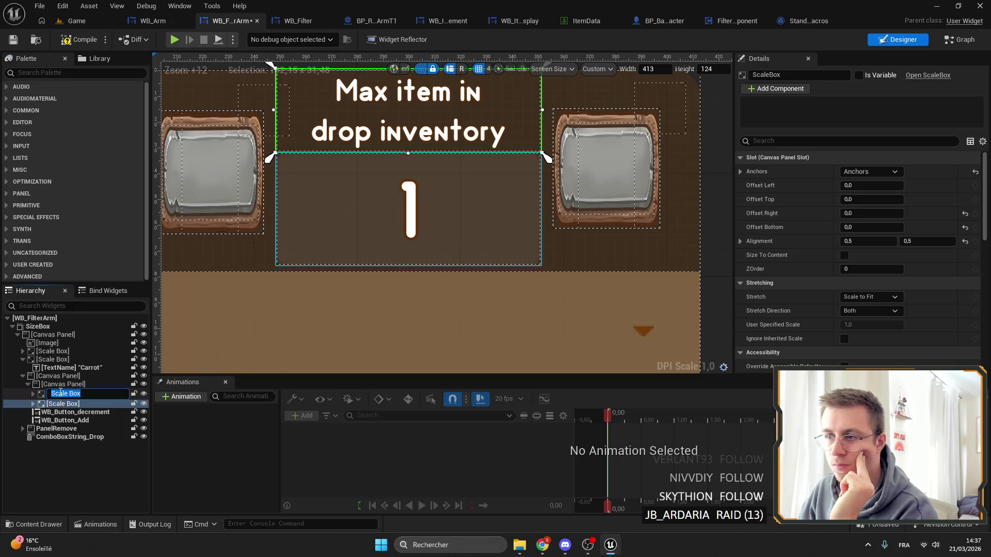
pyautogui.click(90, 394)
pyautogui.moveTo(858, 200); pyautogui.dragTo(849, 199)
pyautogui.hotkey('ctrl', 'z')
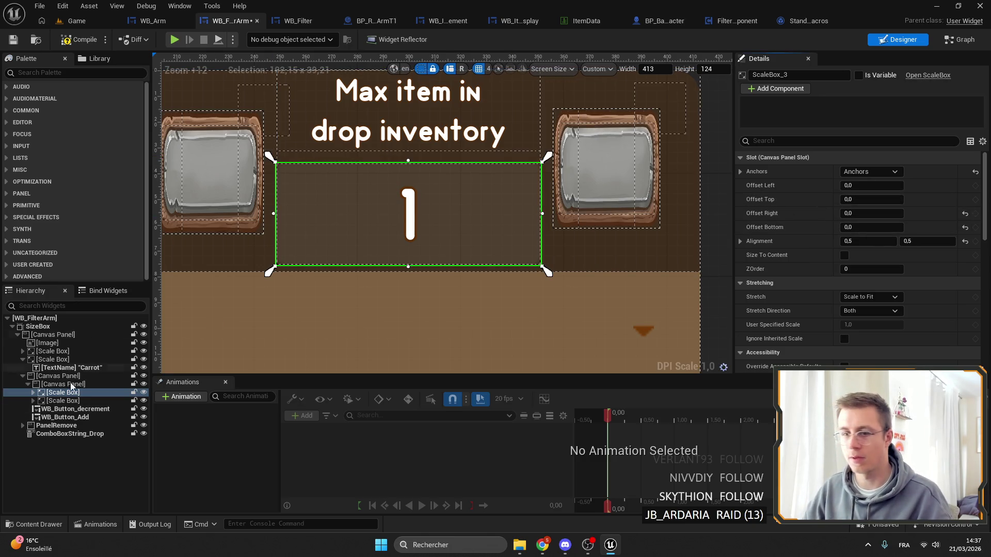
pyautogui.hotkey('ctrl', 'z')
pyautogui.moveTo(873, 228)
pyautogui.mouseDown()
pyautogui.moveTo(882, 227)
pyautogui.moveTo(788, 226)
pyautogui.mouseUp()
pyautogui.hotkey('ctrl', 'z')
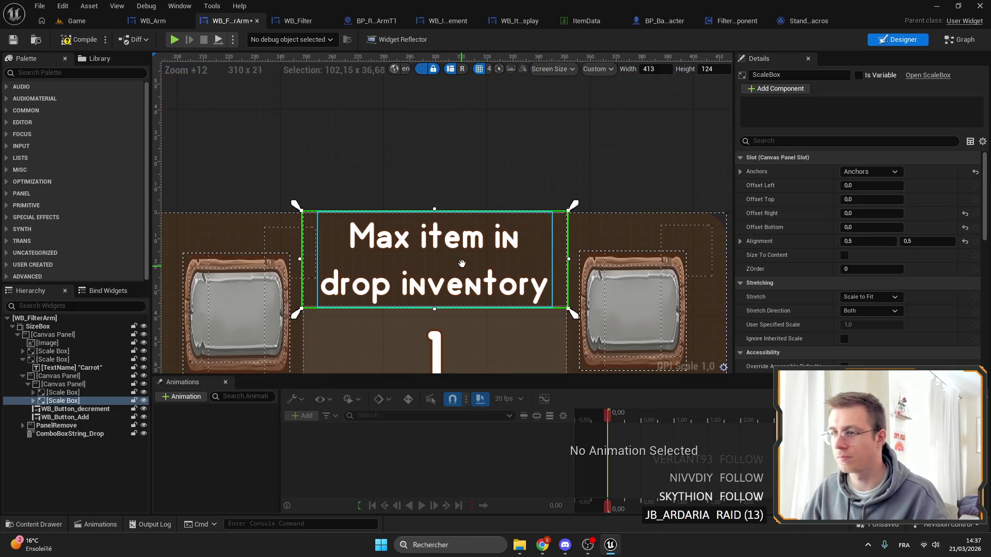
# Save WB_FilterArm and add an On Selection Changed event for ComboBoxString_Drop
pyautogui.click(13, 40)
pyautogui.scroll(-8, 379, 185)
pyautogui.scroll(-3, 442, 143)
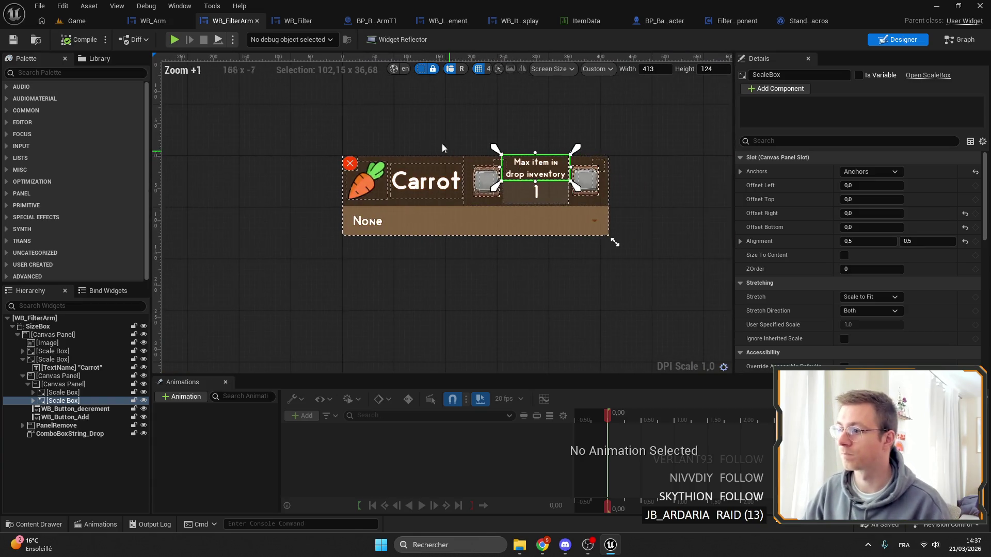
pyautogui.click(426, 221)
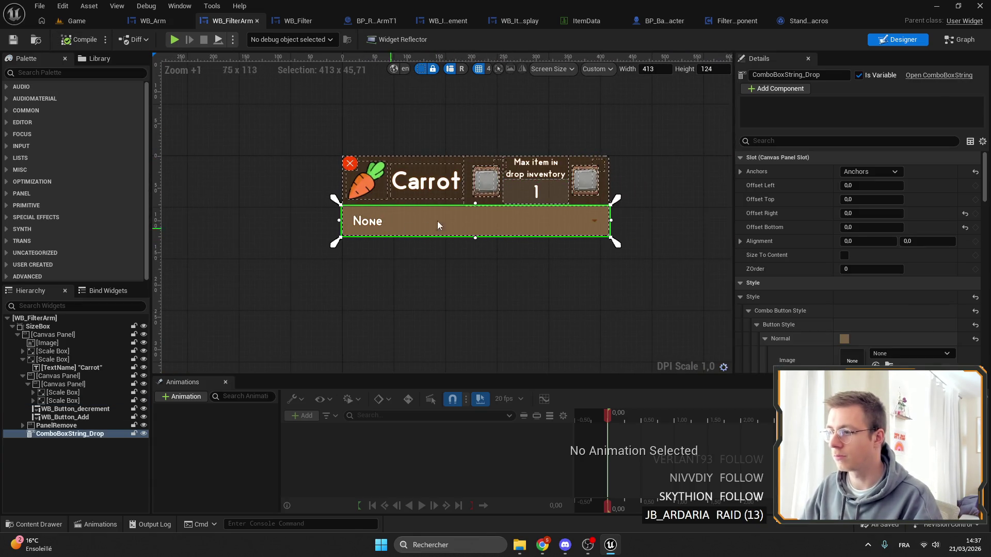
pyautogui.scroll(-15, 863, 269)
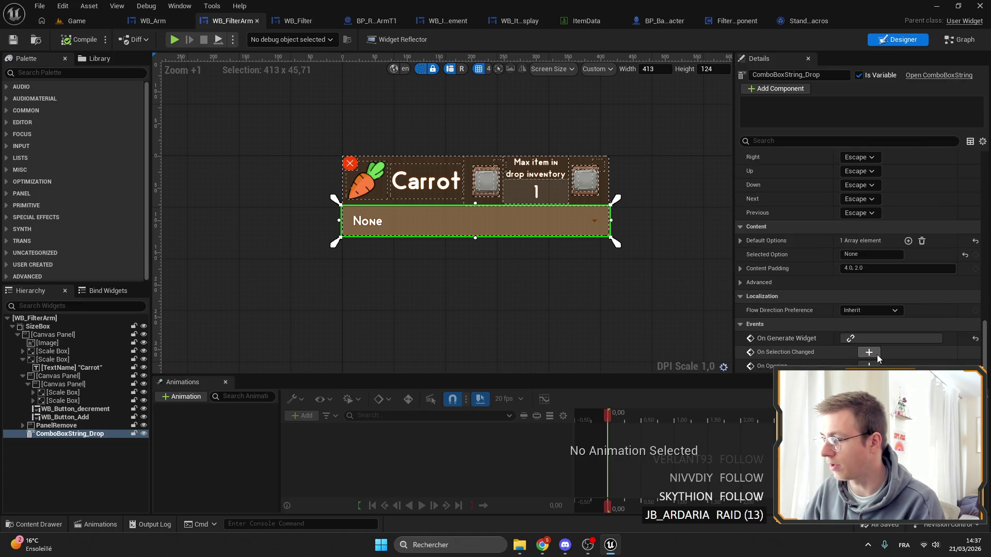
pyautogui.click(875, 354)
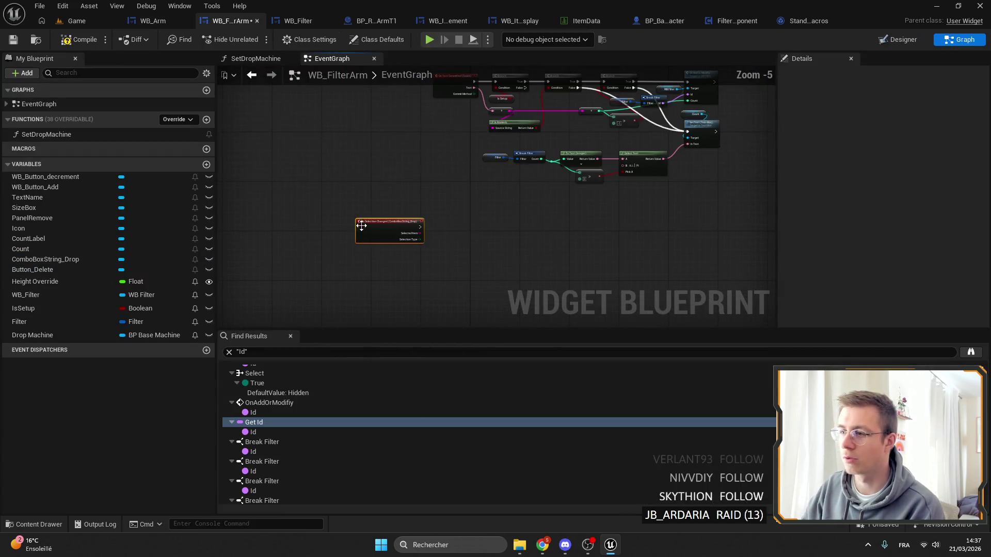
# Position the new event node, select the OnRemoveItem chain and delete the stray pasted Filter nodes
pyautogui.moveTo(361, 225); pyautogui.dragTo(449, 223)
pyautogui.scroll(3, 470, 194)
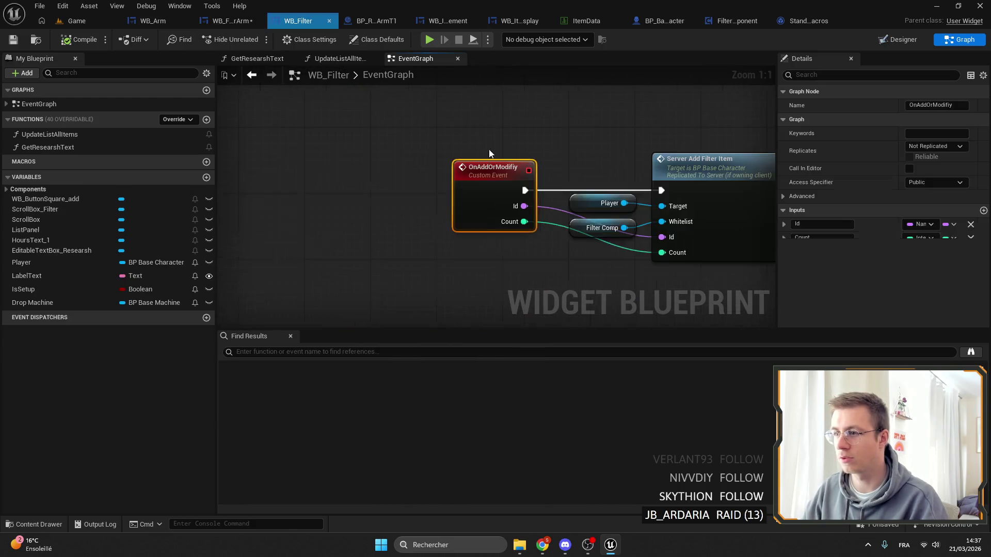
pyautogui.scroll(-8, 489, 153)
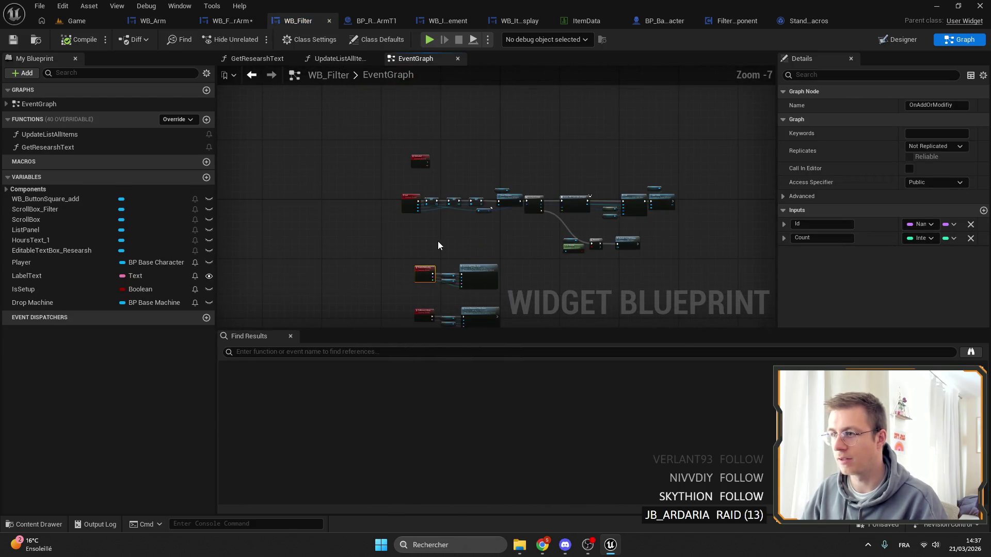
pyautogui.scroll(3, 482, 234)
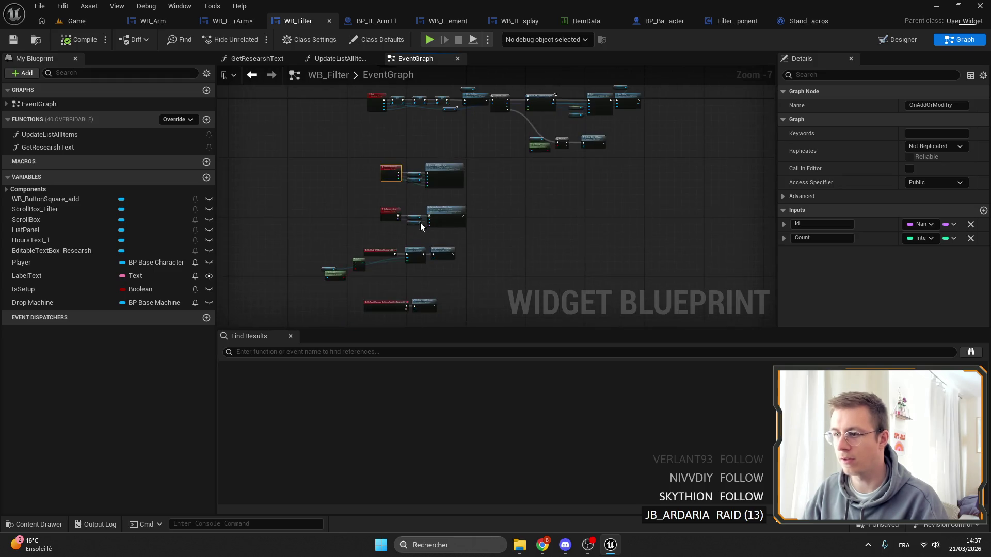
pyautogui.click(450, 205)
pyautogui.scroll(3, 447, 268)
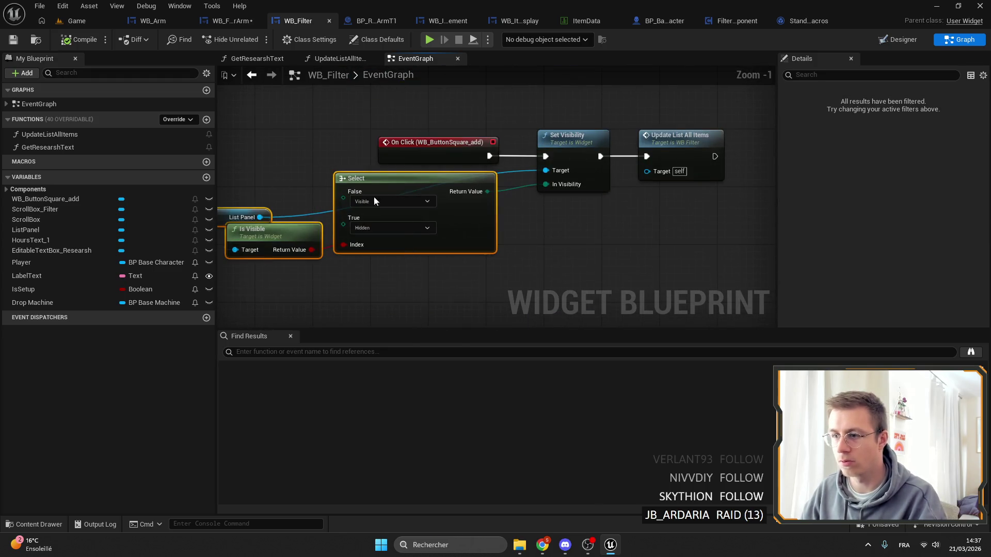
pyautogui.rightClick(460, 206)
pyautogui.scroll(-6, 460, 206)
pyautogui.moveTo(543, 209); pyautogui.dragTo(342, 104)
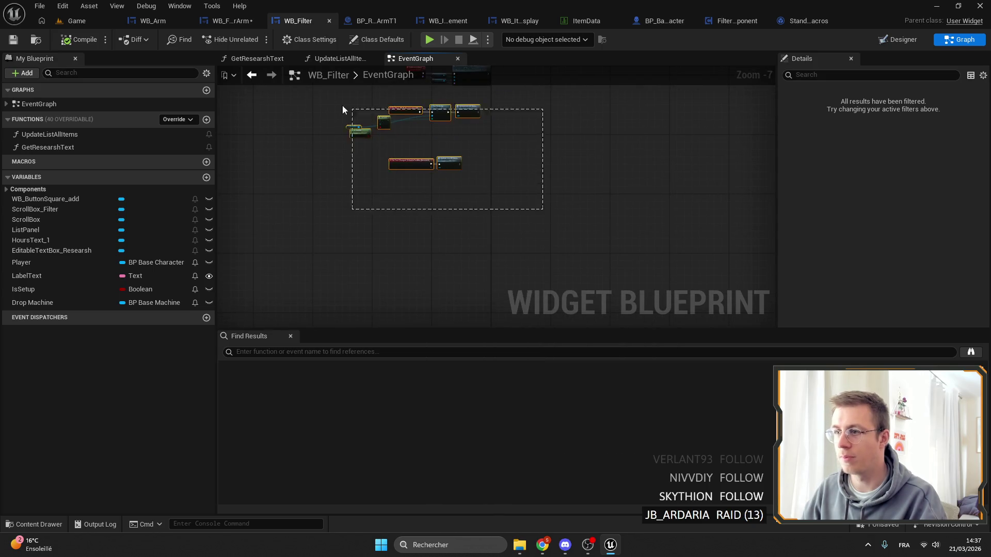
pyautogui.scroll(3, 342, 104)
pyautogui.click(370, 181)
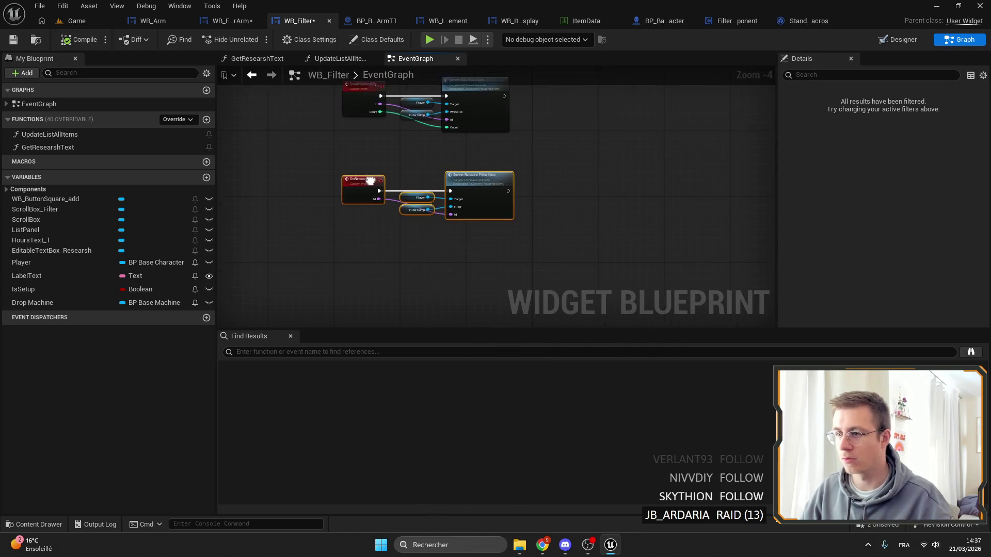
pyautogui.scroll(5, 364, 228)
pyautogui.hotkey('ctrl', 'v')
pyautogui.press('Delete')
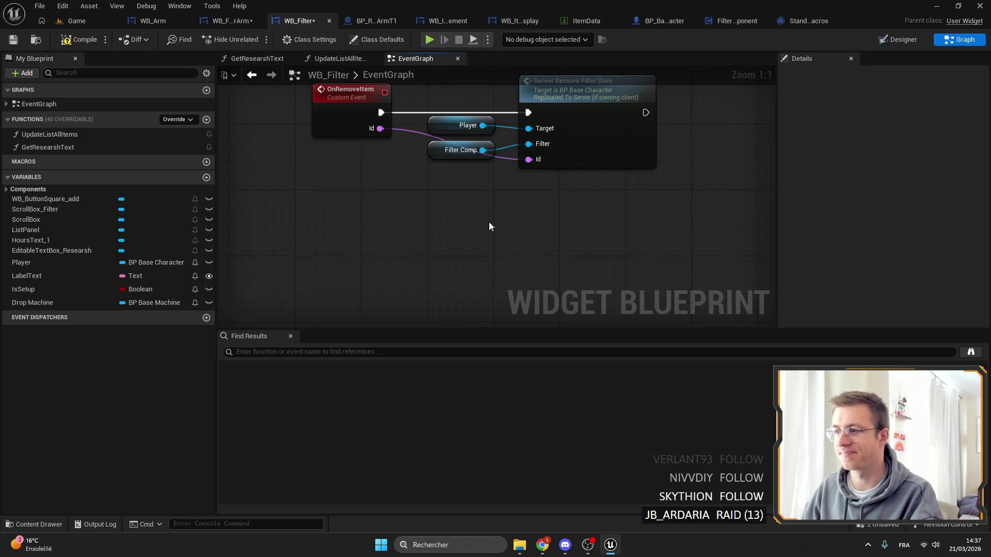
# Duplicate the OnRemoveItem event chain and place the copy below the original
pyautogui.hotkey('ctrl', 'a')
pyautogui.hotkey('ctrl', 'c')
pyautogui.hotkey('ctrl', 'v')
pyautogui.moveTo(598, 204); pyautogui.dragTo(599, 243)
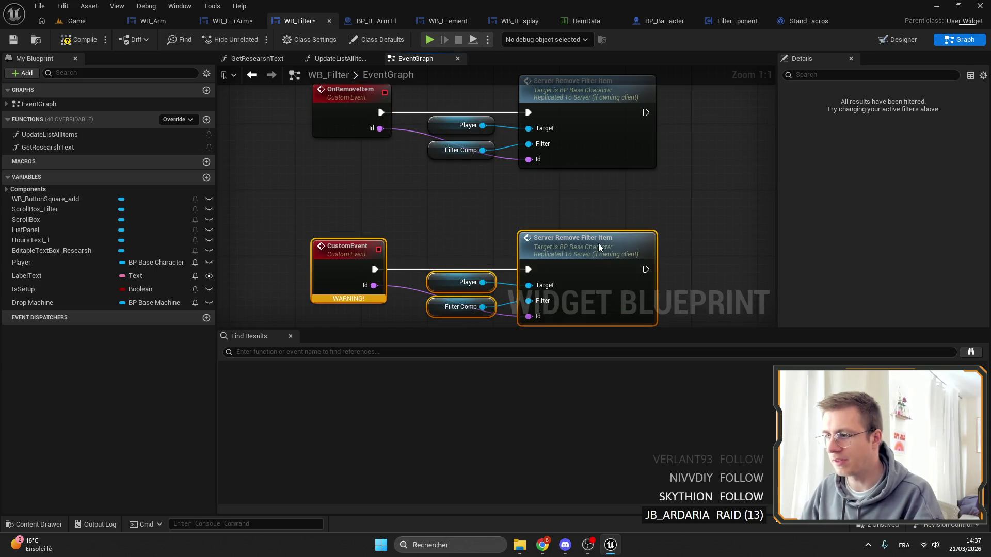
pyautogui.click(445, 230)
# Rename the copied event to OnChangeInventory and make its Id input an Integer named Index
pyautogui.click(344, 248)
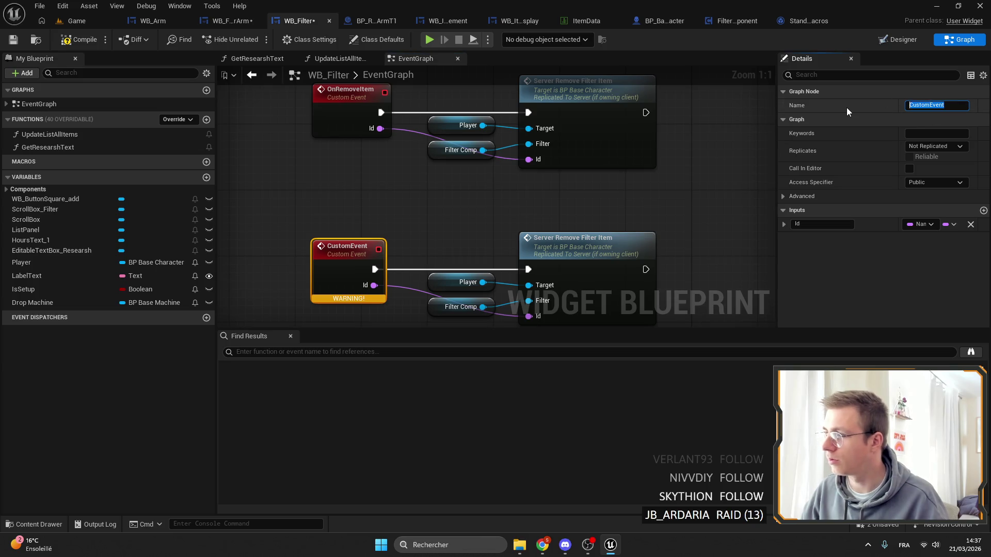
pyautogui.write('OnC')
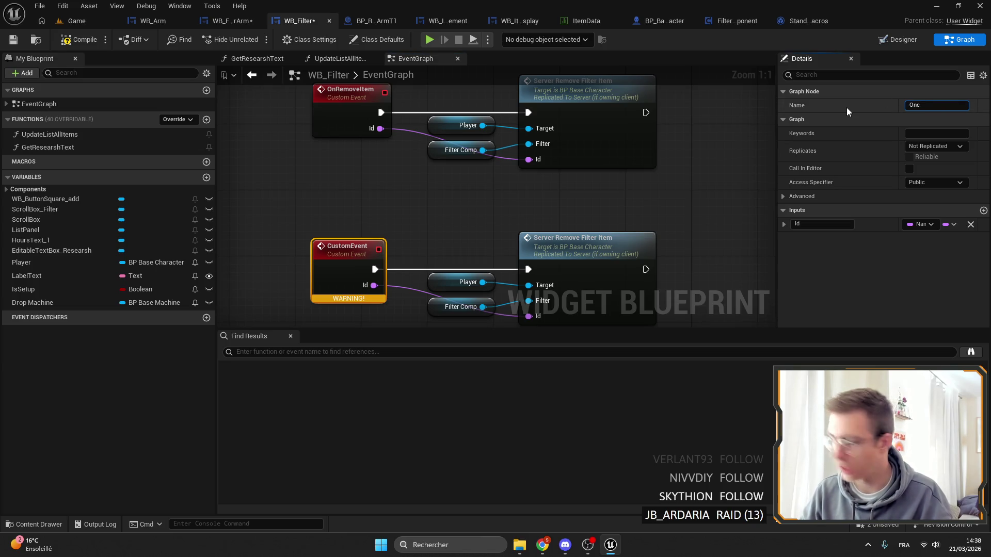
pyautogui.write('h')
pyautogui.press('BackSpace')
pyautogui.press('BackSpace')
pyautogui.write('Ch')
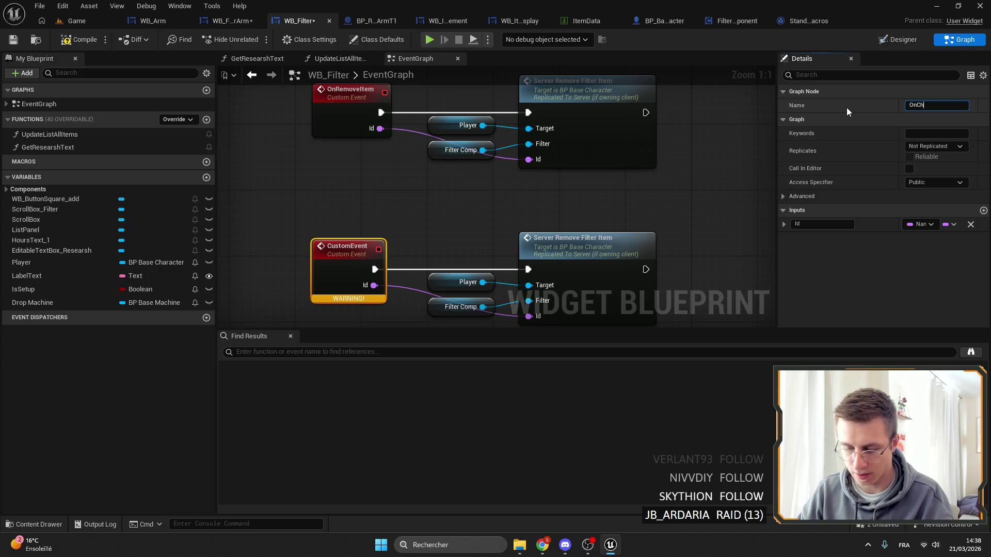
pyautogui.write('angeInventory')
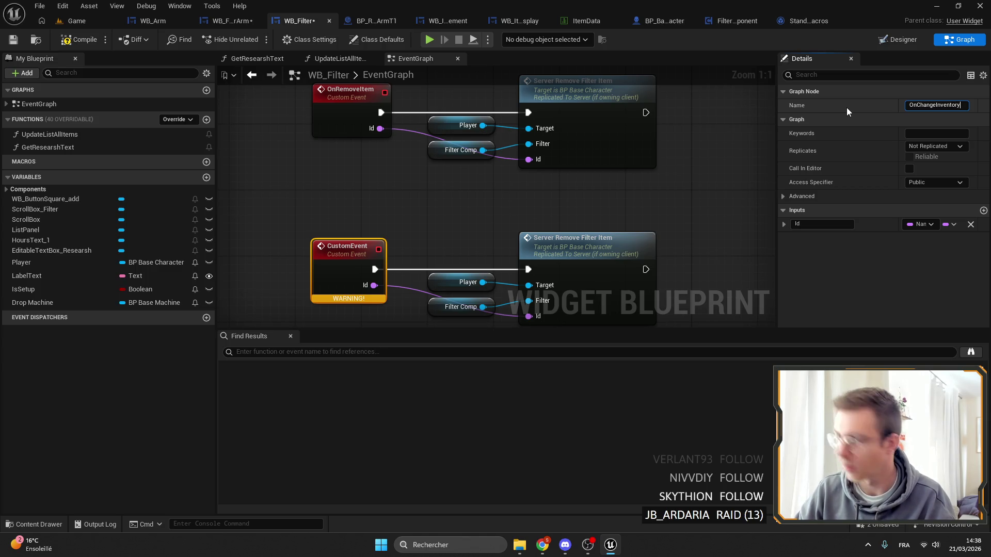
pyautogui.press('Return')
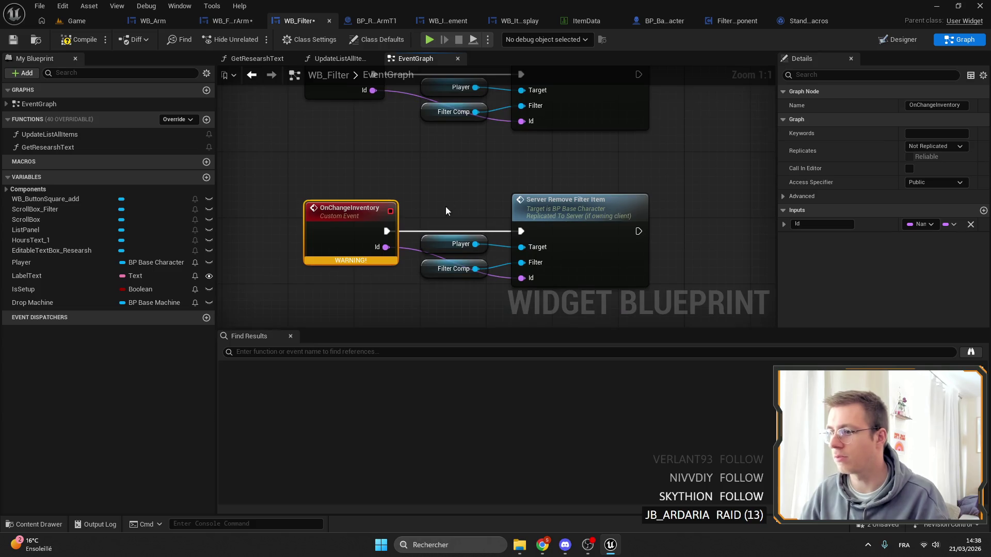
pyautogui.click(942, 225)
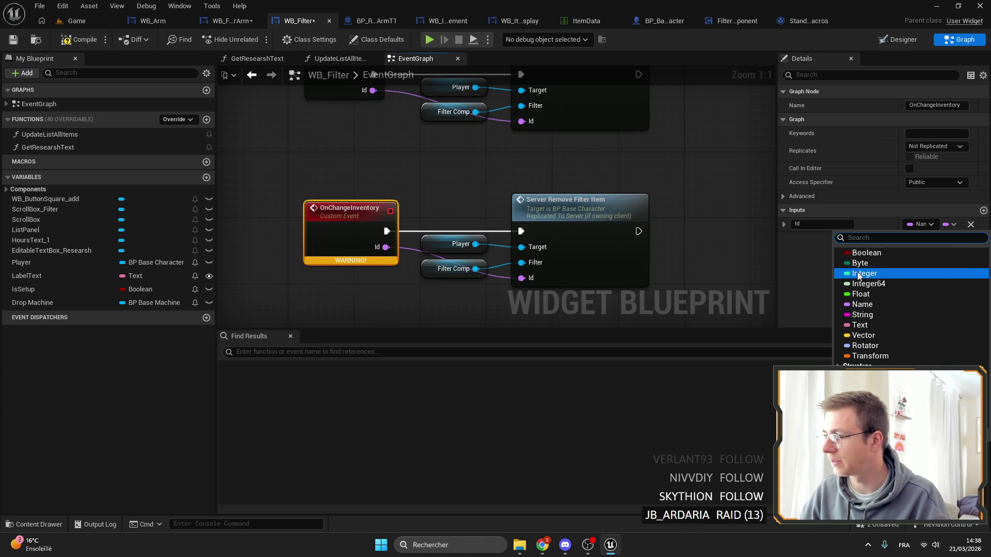
pyautogui.click(860, 274)
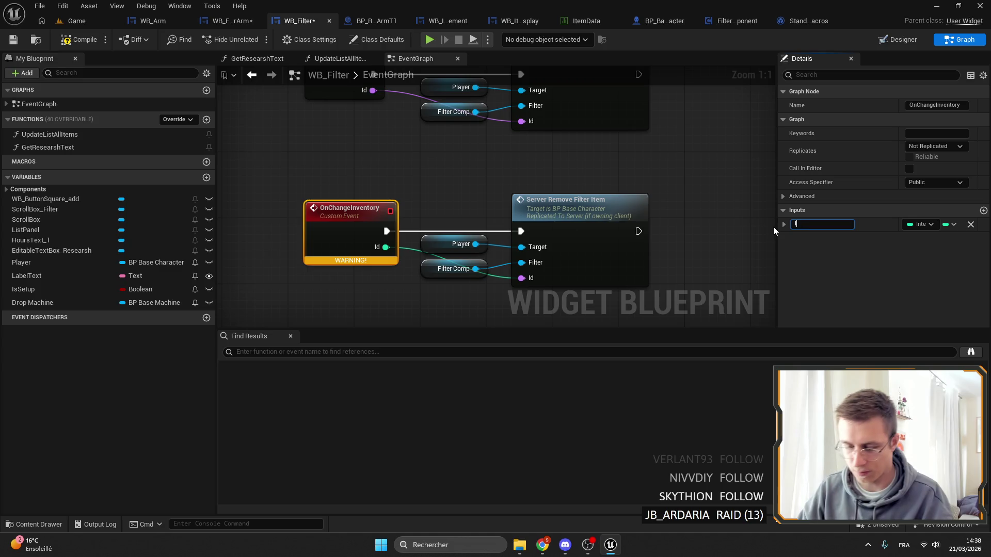
pyautogui.write('ndex')
pyautogui.press('Return')
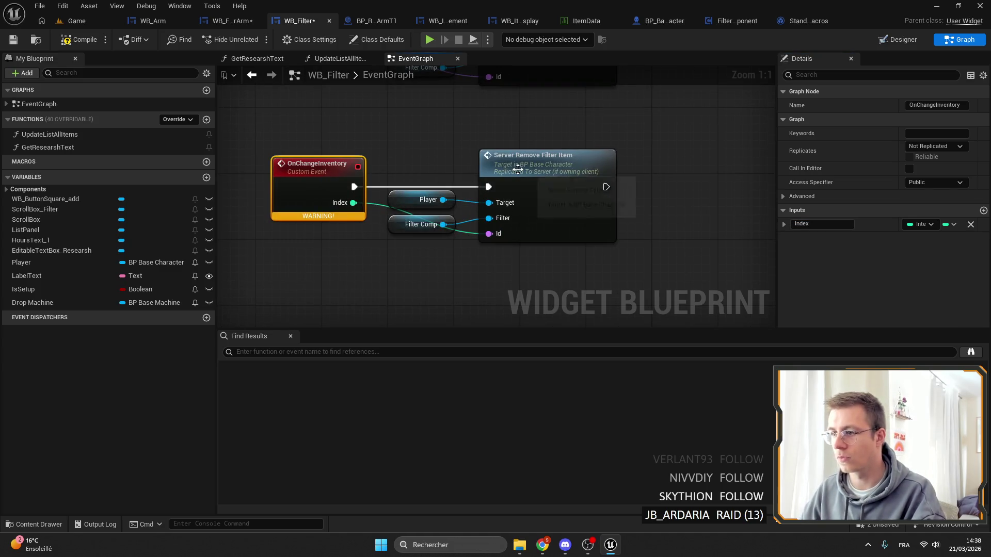
# In BP_BaseCharacter, duplicate the Server_RemoveFilterItem event pair below the original
pyautogui.doubleClick(518, 170)
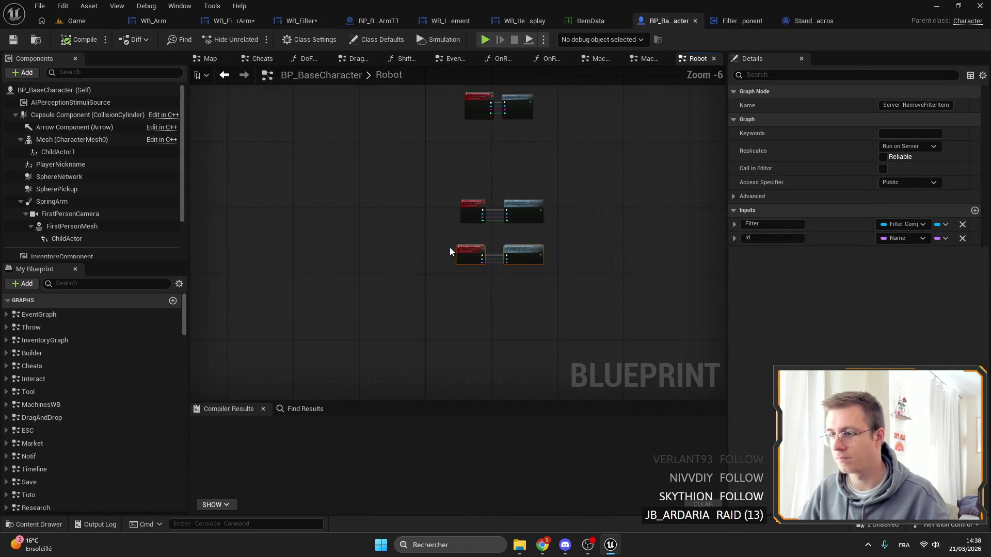
pyautogui.hotkey('ctrl', 'c')
pyautogui.hotkey('ctrl', 'v')
pyautogui.moveTo(567, 309); pyautogui.dragTo(567, 317)
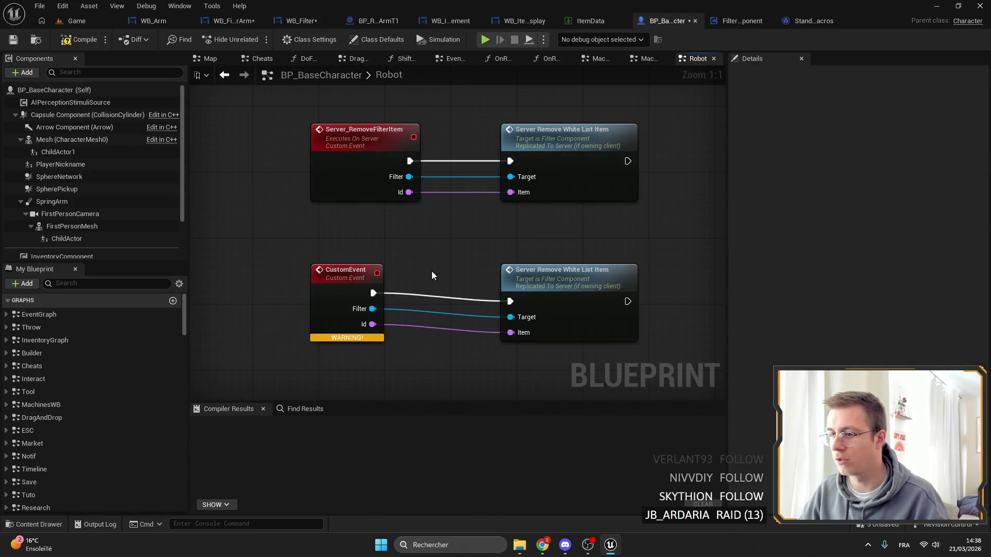
pyautogui.moveTo(341, 286); pyautogui.dragTo(367, 302)
# Rename the duplicated event to Server_ChangeInventoryFilter
pyautogui.click(370, 164)
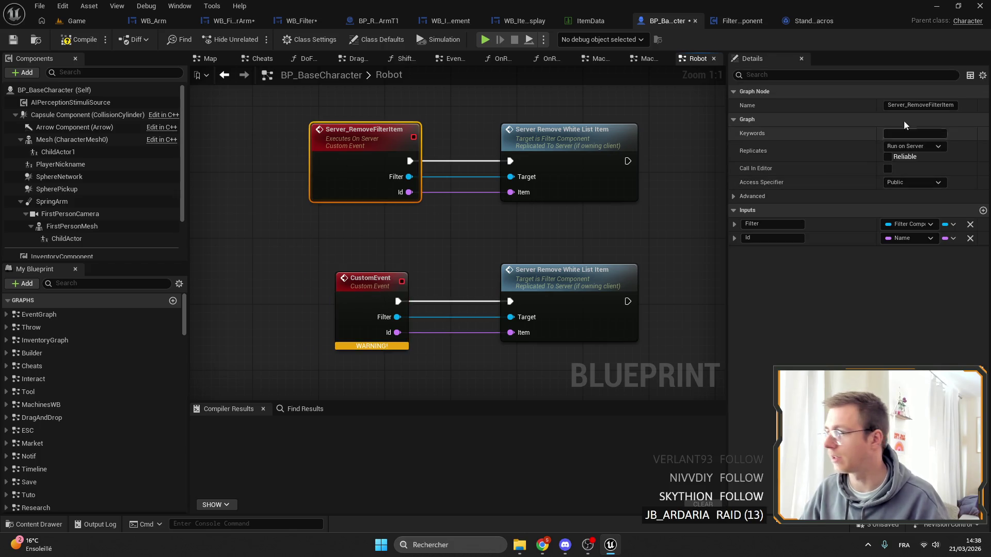
pyautogui.click(898, 105)
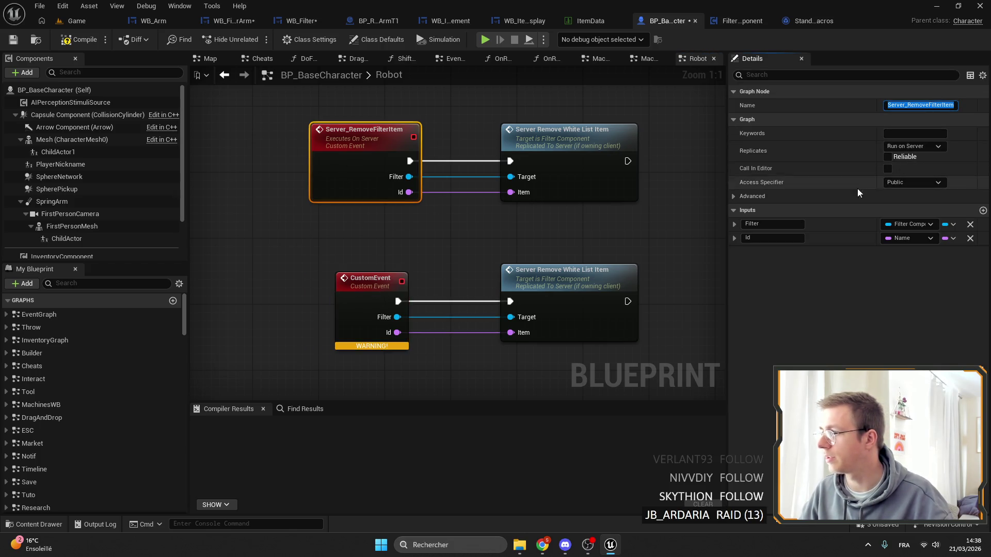
pyautogui.click(370, 281)
pyautogui.click(929, 107)
pyautogui.hotkey('ctrl', 'v')
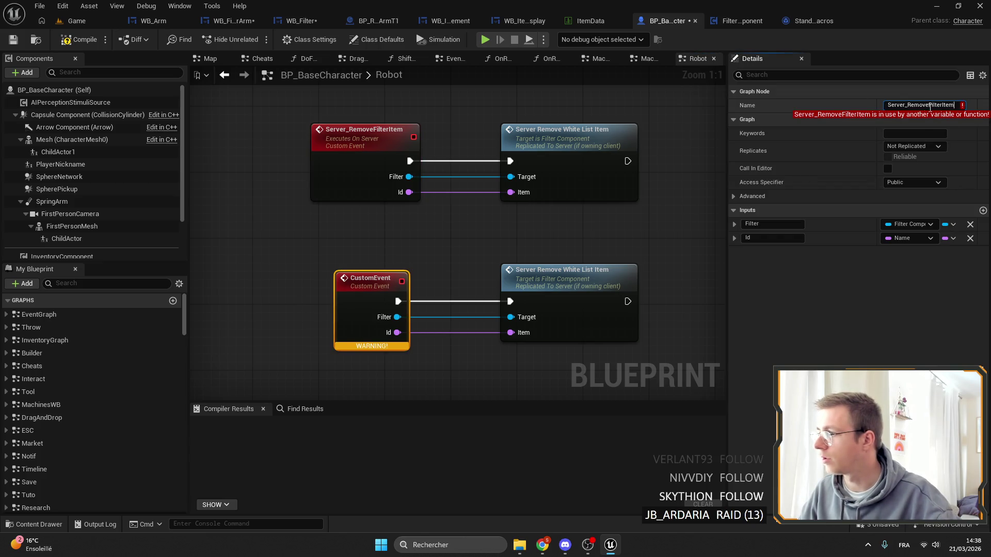
pyautogui.write('V')
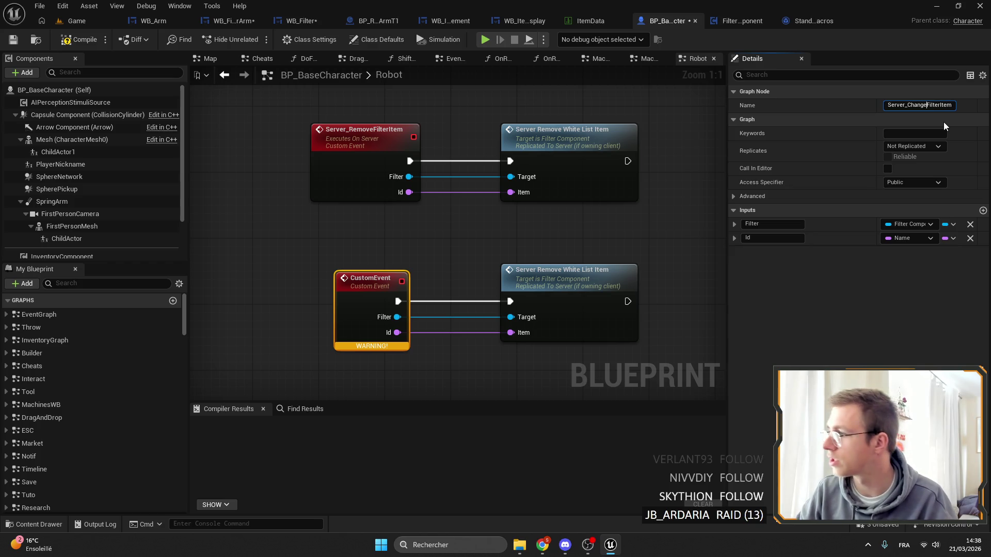
pyautogui.write('ventory')
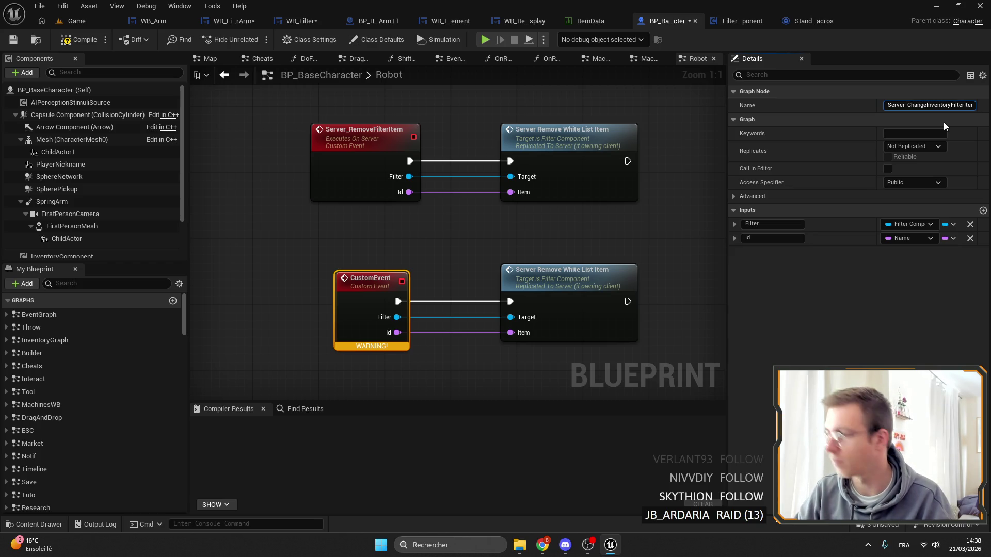
pyautogui.press('BackSpace')
pyautogui.press('BackSpace')
pyautogui.press('BackSpace')
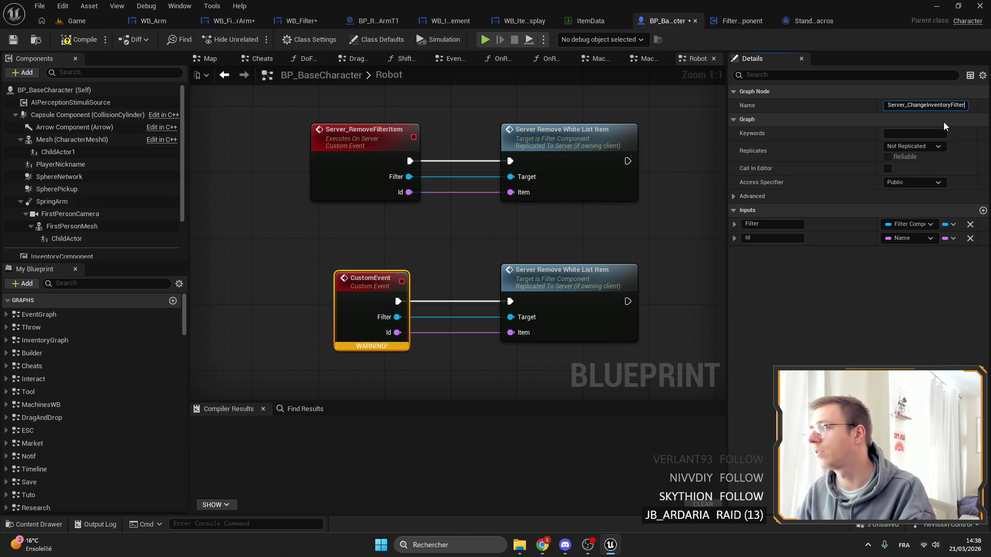
pyautogui.press('Return')
# Change the event's Id input to an Integer named Index
pyautogui.click(902, 238)
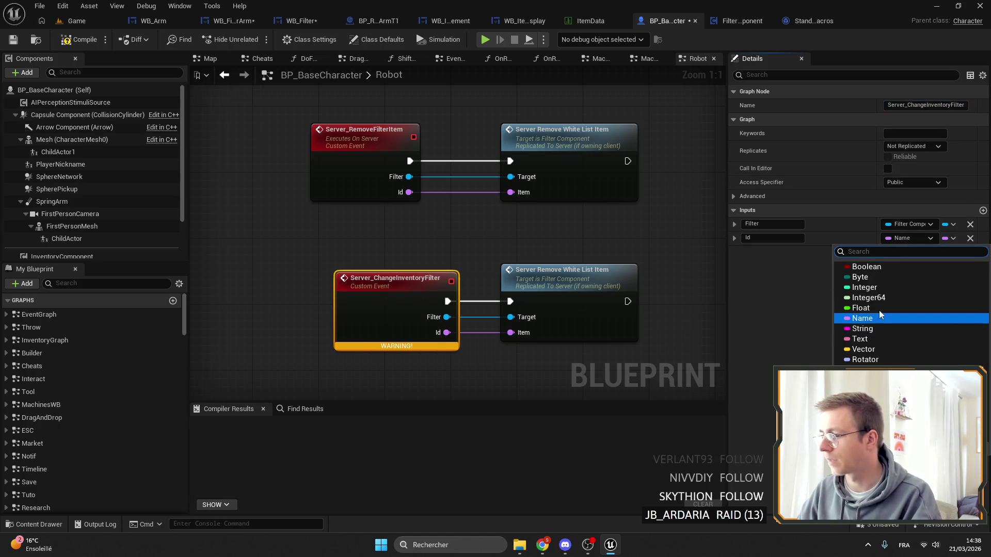
pyautogui.click(871, 287)
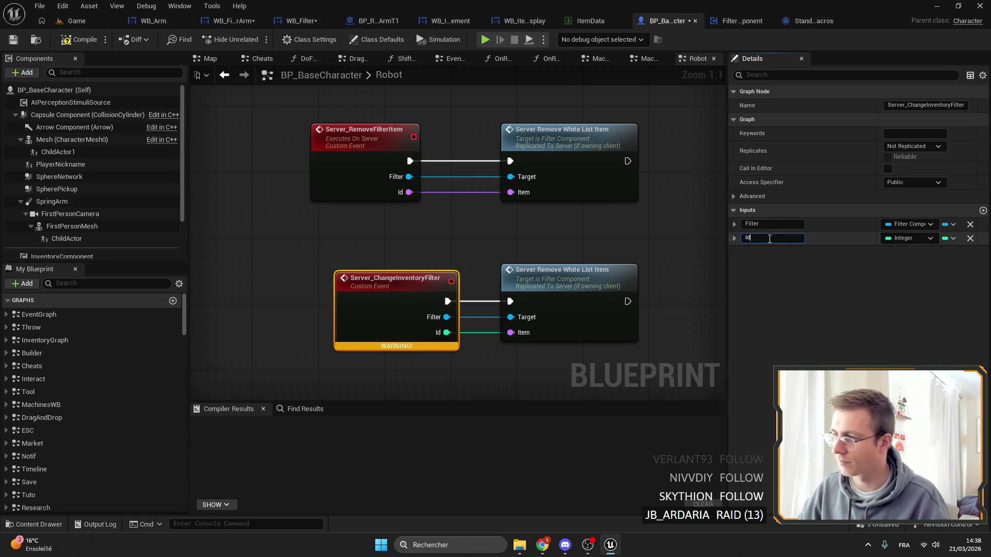
pyautogui.write('Index')
pyautogui.press('Return')
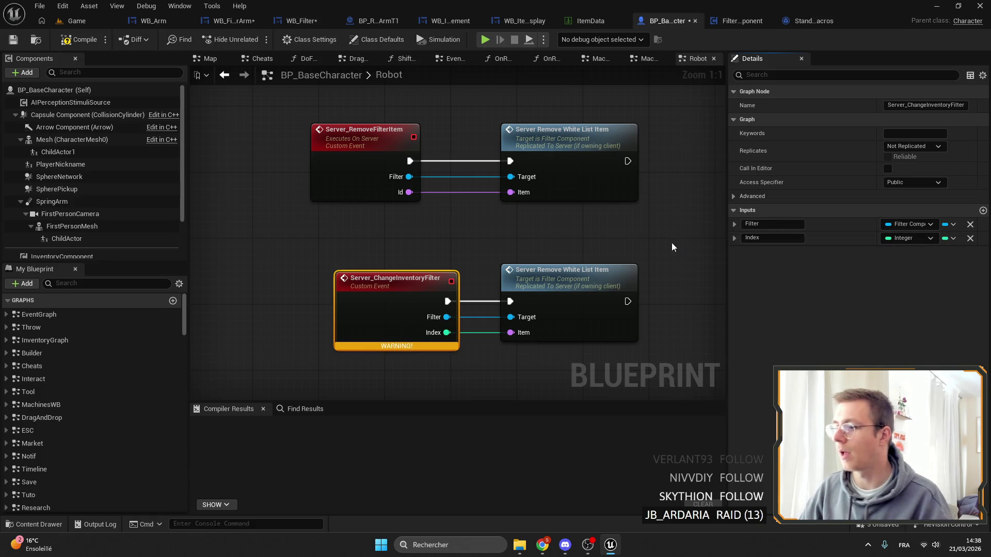
pyautogui.moveTo(372, 288); pyautogui.dragTo(332, 288)
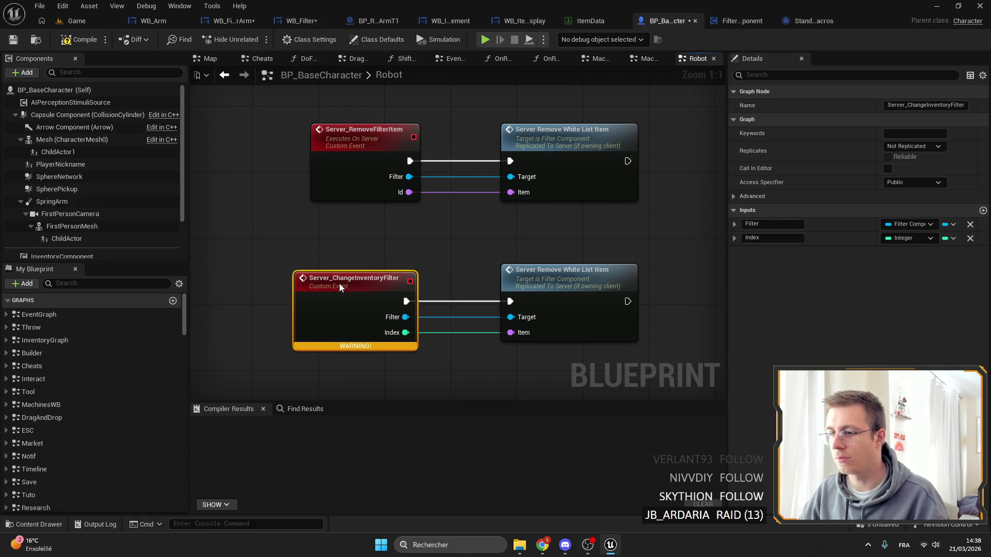
# Set the event's replication to Run on Server
pyautogui.click(916, 146)
pyautogui.click(924, 187)
pyautogui.click(916, 147)
pyautogui.click(917, 185)
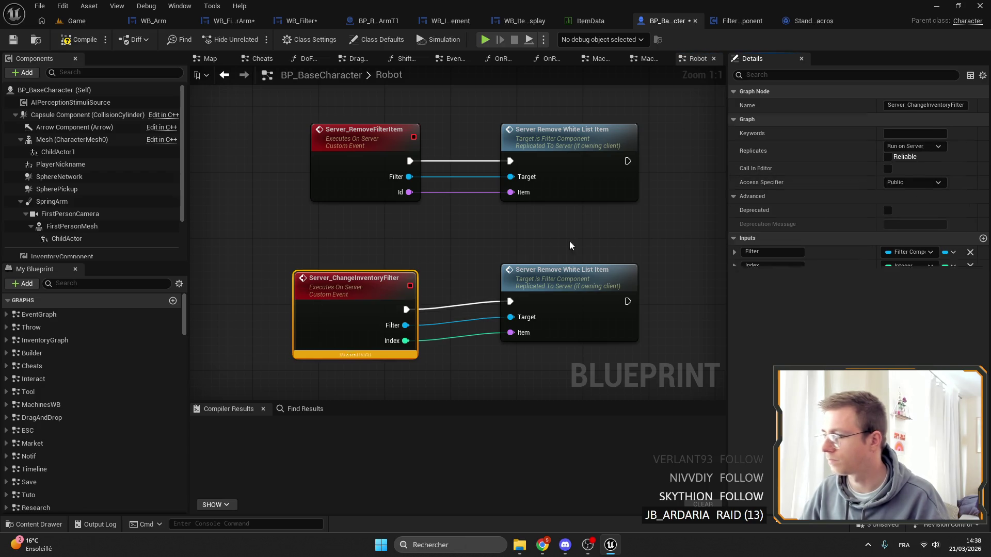
pyautogui.moveTo(369, 301)
pyautogui.mouseDown()
pyautogui.moveTo(377, 284)
pyautogui.moveTo(379, 299)
pyautogui.mouseUp()
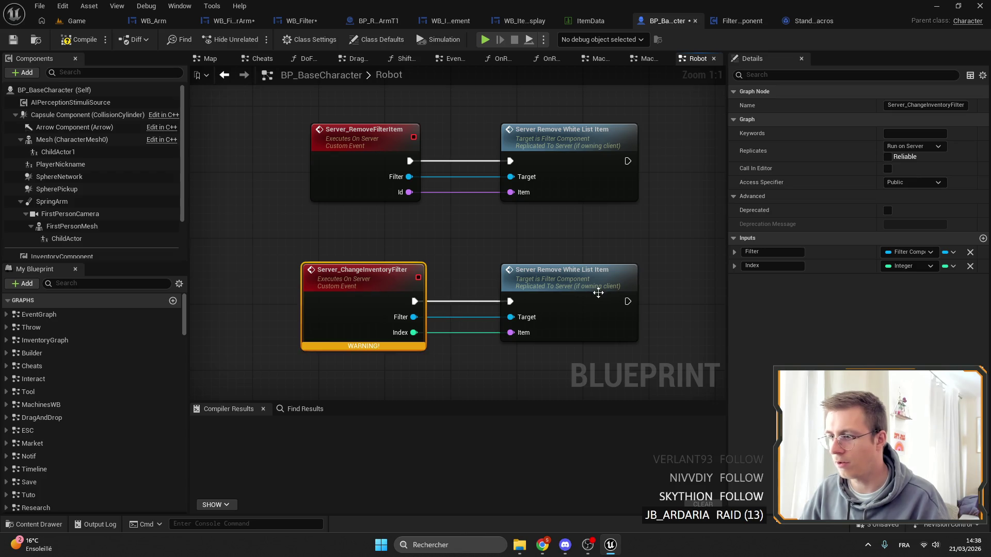
pyautogui.doubleClick(599, 294)
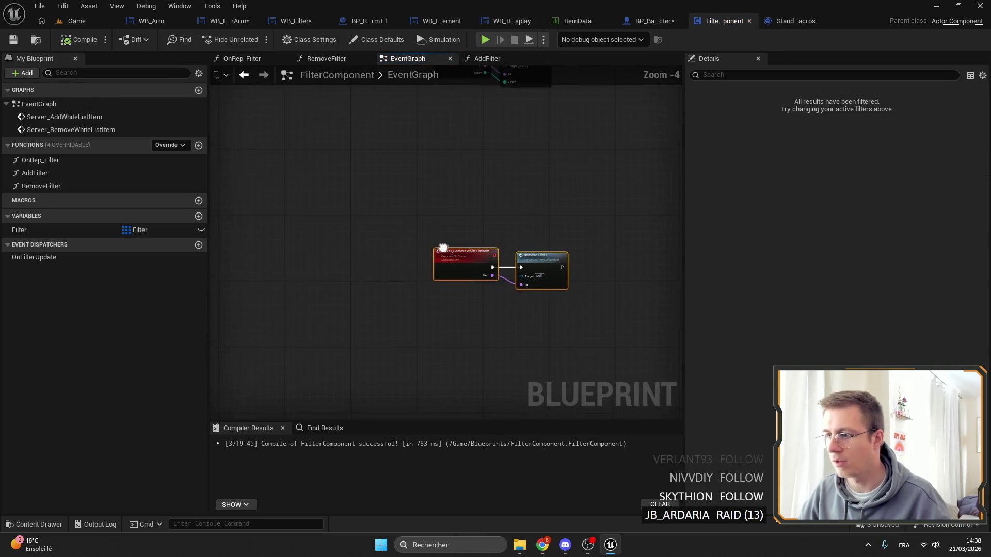
# Duplicate the Server_RemoveWhiteListItem event and its Remove Filter call below the original
pyautogui.hotkey('ctrl', 'c')
pyautogui.hotkey('ctrl', 'v')
pyautogui.scroll(1, 449, 306)
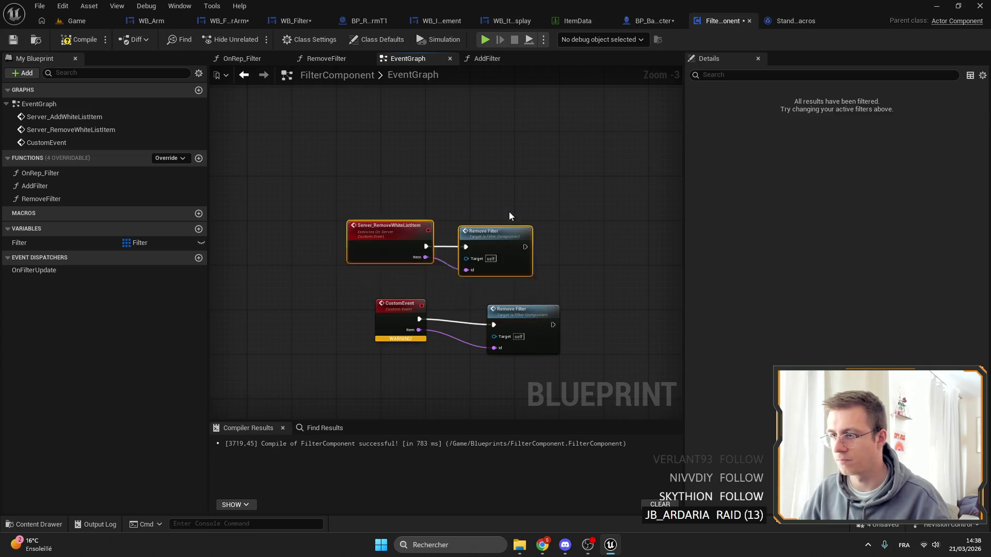
pyautogui.scroll(-2, 509, 216)
pyautogui.scroll(3, 518, 281)
pyautogui.moveTo(454, 260)
pyautogui.mouseDown()
pyautogui.moveTo(537, 294)
pyautogui.moveTo(488, 153)
pyautogui.mouseUp()
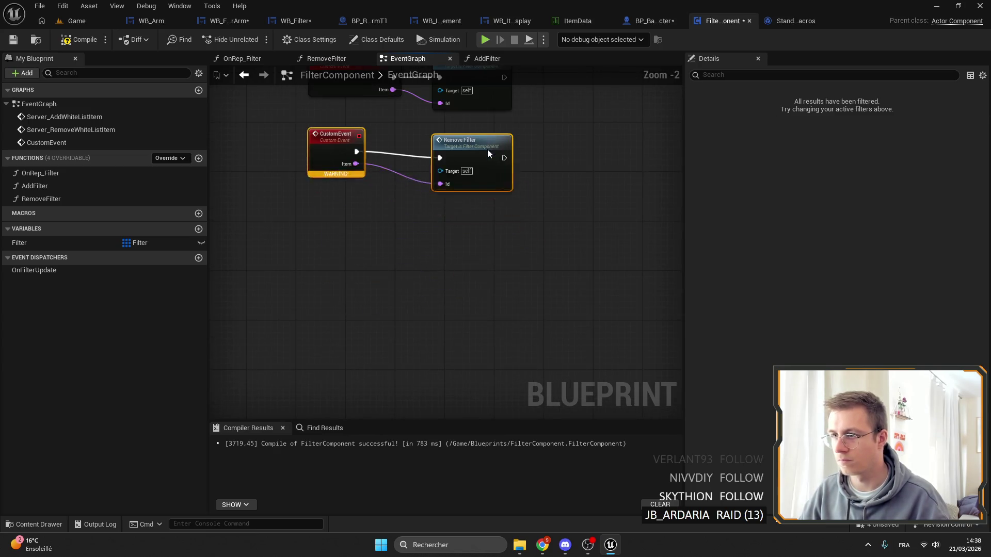
pyautogui.scroll(2, 488, 153)
# Set the copied event to Run on Server and rename it Server_ChangeInventory
pyautogui.click(405, 219)
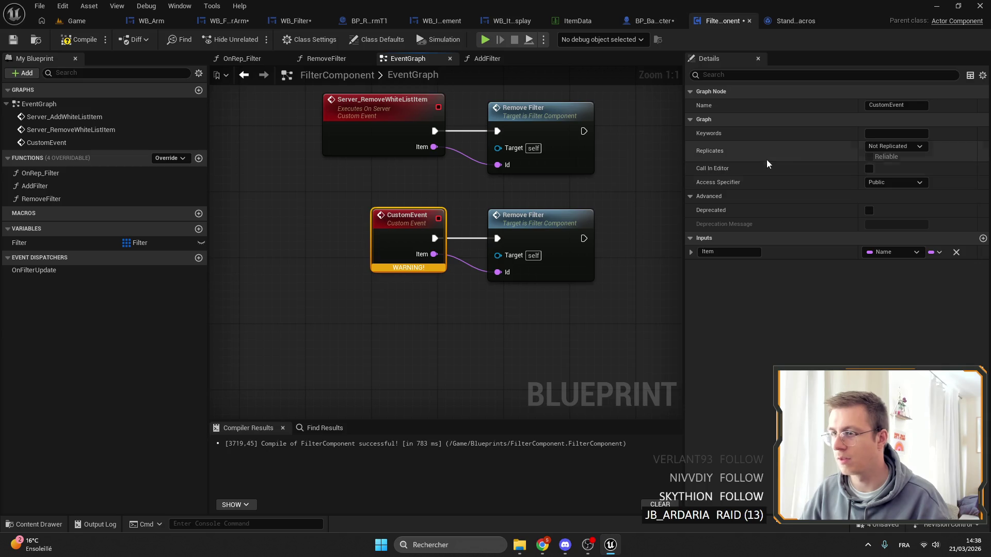
pyautogui.click(889, 148)
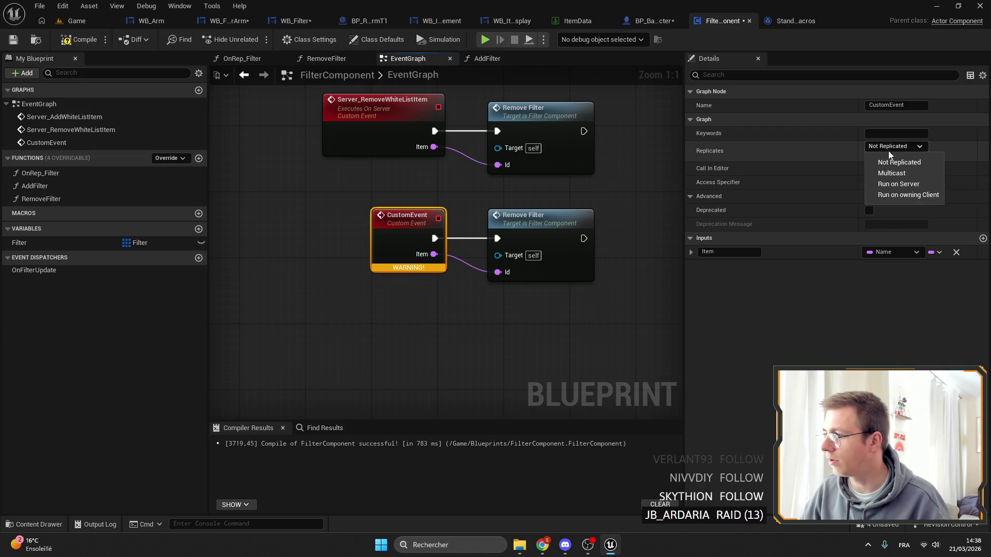
pyautogui.click(898, 184)
pyautogui.moveTo(393, 202); pyautogui.dragTo(389, 209)
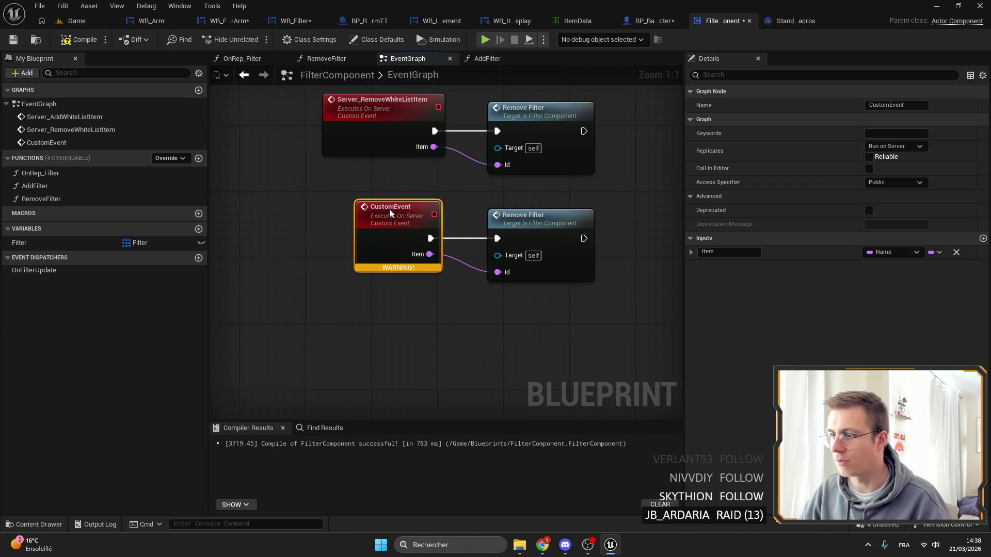
pyautogui.click(902, 105)
pyautogui.write('Server_Change')
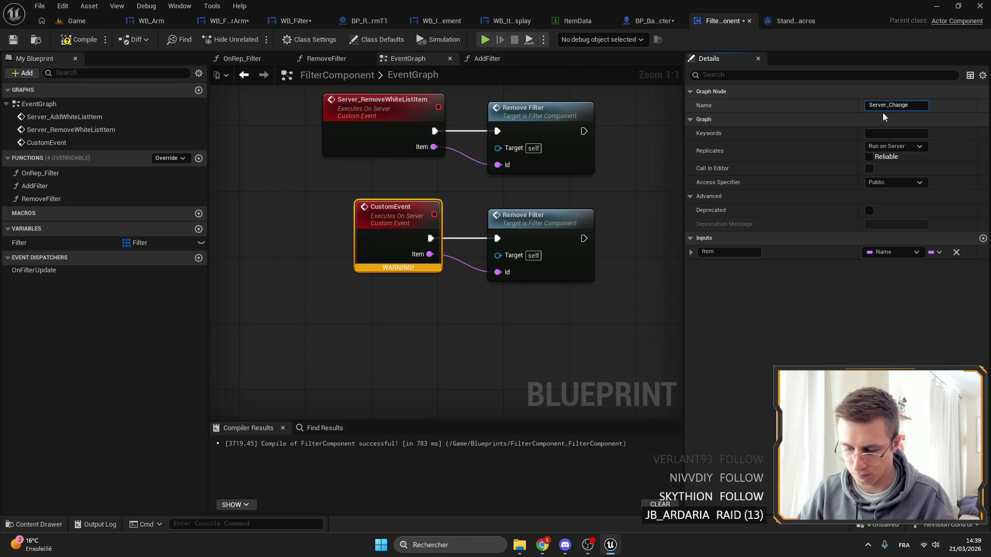
pyautogui.write('Inventory')
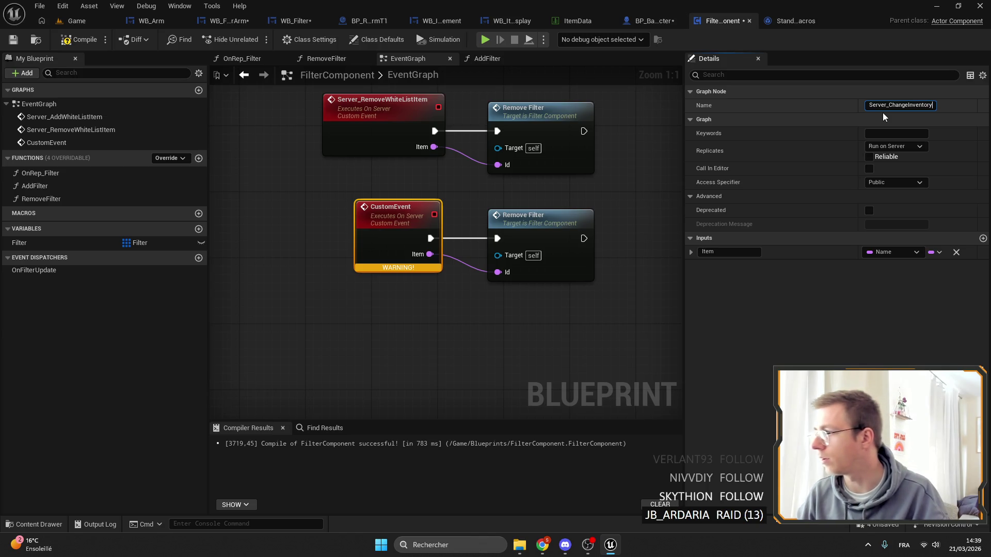
pyautogui.write('Filtyer')
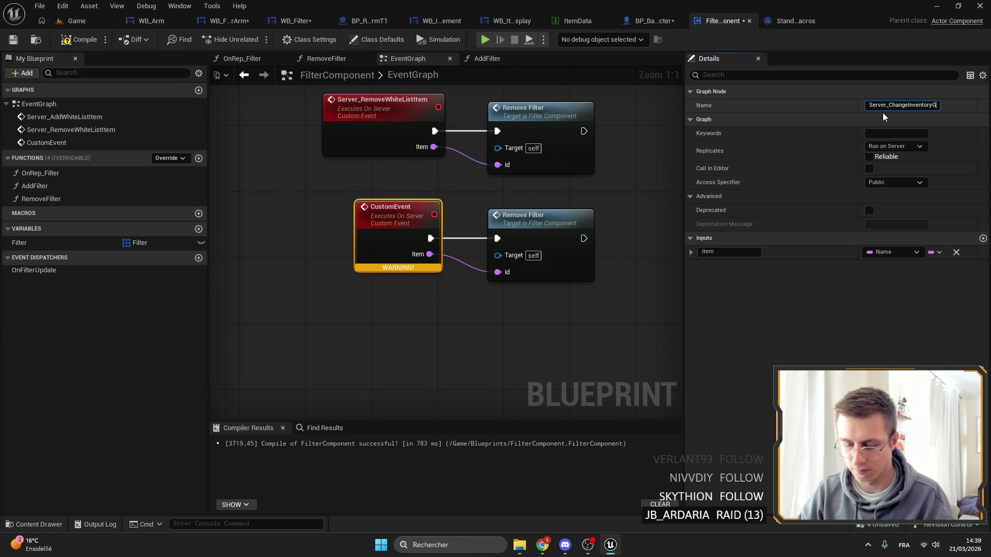
pyautogui.press('BackSpace')
pyautogui.press('BackSpace')
pyautogui.press('BackSpace')
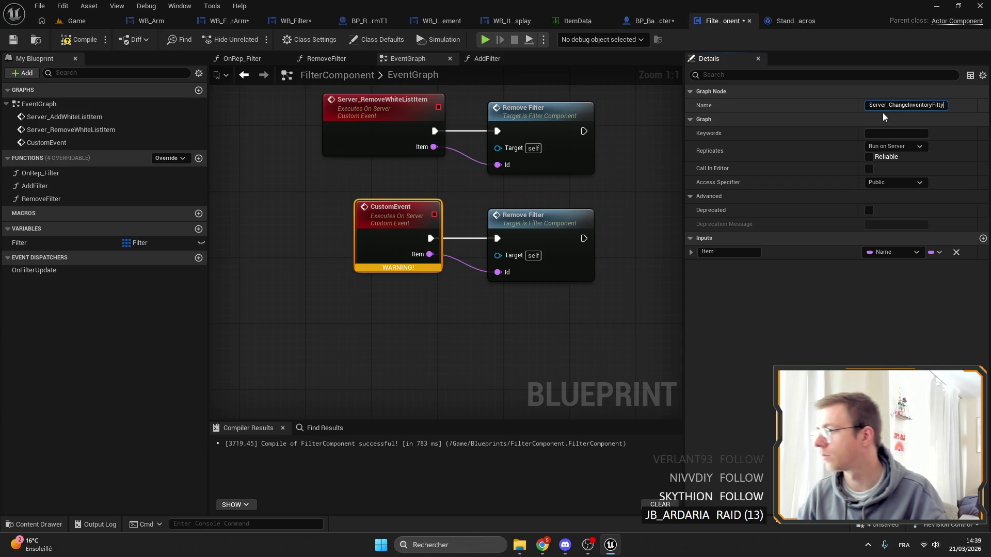
pyautogui.write('e')
pyautogui.press('BackSpace')
pyautogui.press('BackSpace')
pyautogui.press('BackSpace')
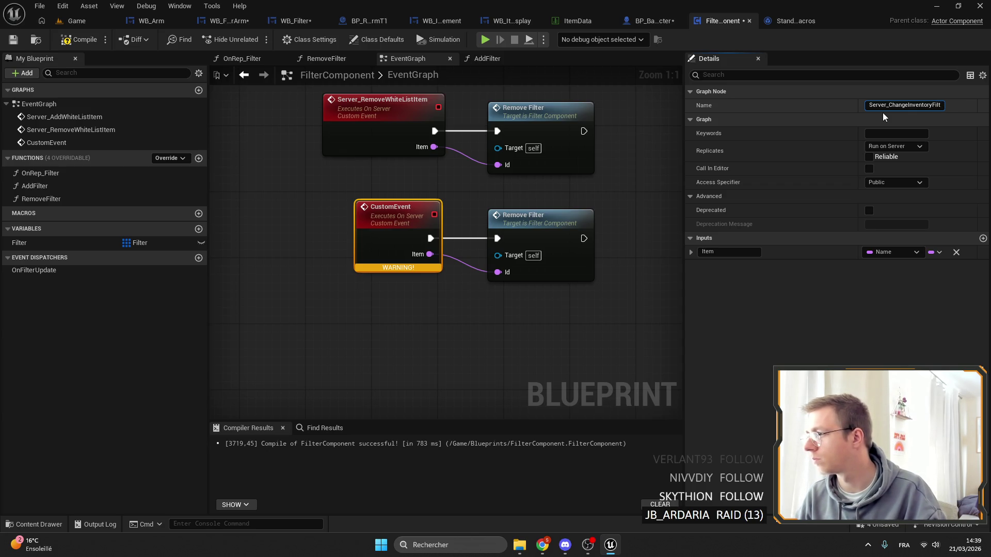
pyautogui.press('Return')
# Change the event's Item input to an Integer named Index
pyautogui.moveTo(413, 216); pyautogui.dragTo(388, 216)
pyautogui.click(898, 252)
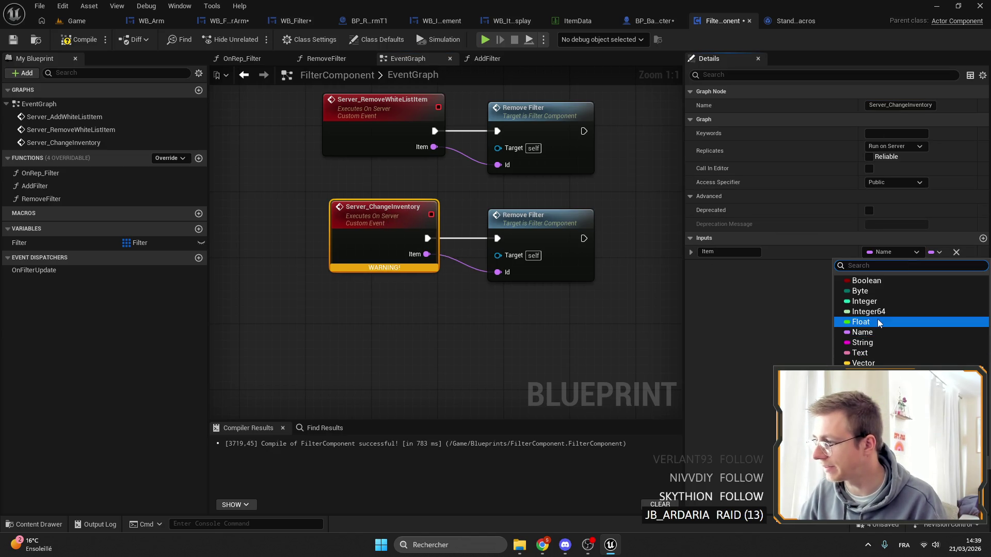
pyautogui.click(871, 304)
pyautogui.click(733, 252)
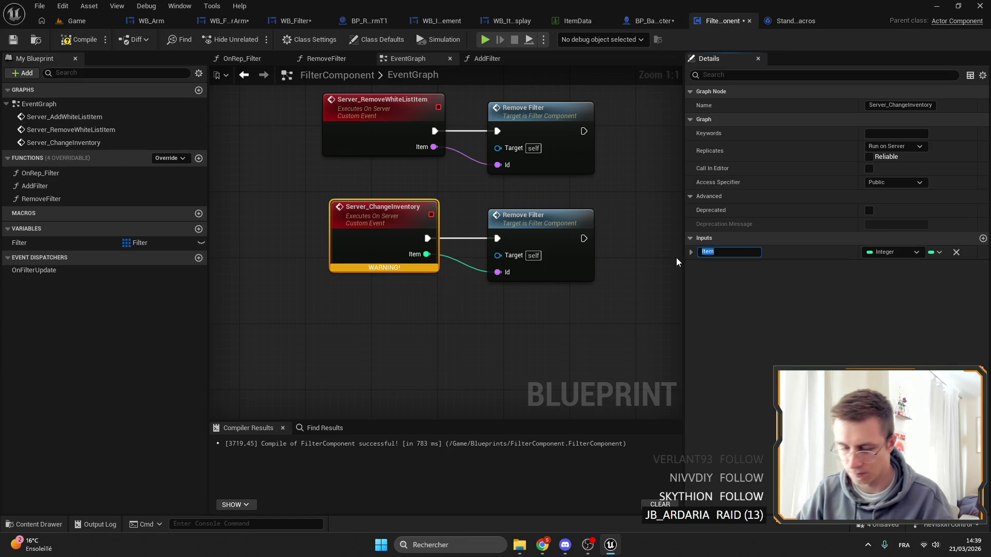
pyautogui.write('ndex')
pyautogui.press('Return')
pyautogui.click(701, 253)
pyautogui.write('IK')
pyautogui.press('Return')
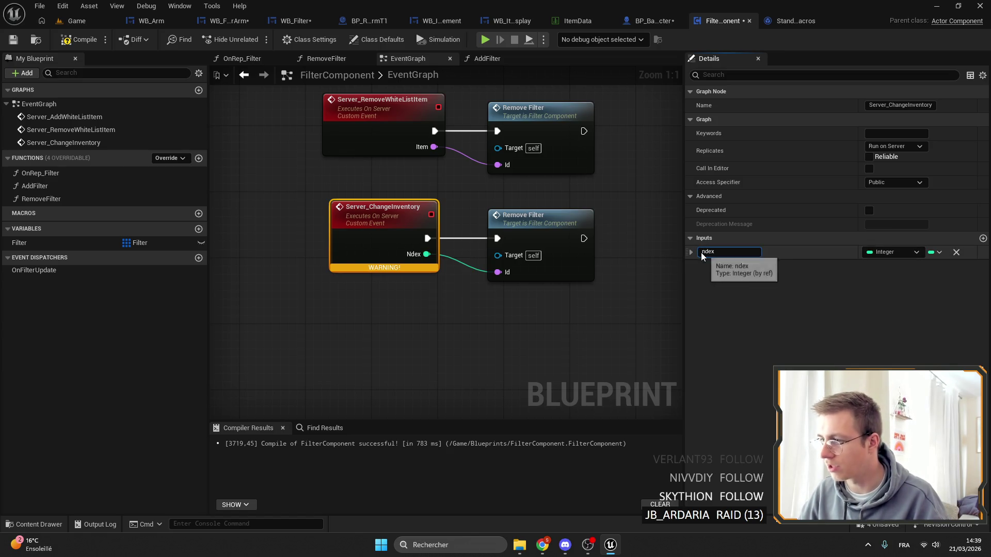
pyautogui.click(702, 252)
pyautogui.write('Index')
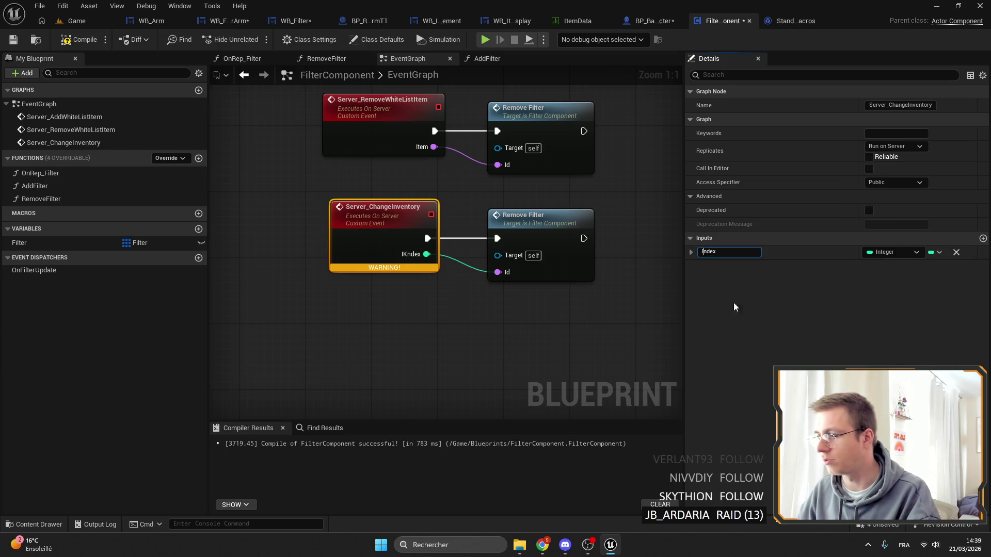
pyautogui.press('Return')
pyautogui.click(70, 190)
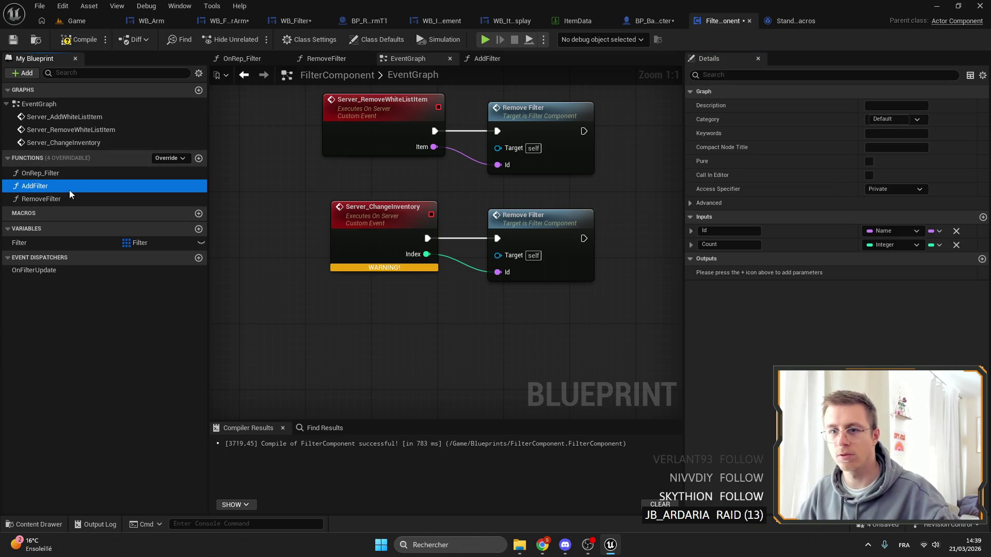
# Duplicate AddFilter as ChangeInventory and delete its Filter, ADD and SET add-entry nodes
pyautogui.hotkey('ctrl', 'w')
pyautogui.write('ChangeInventory')
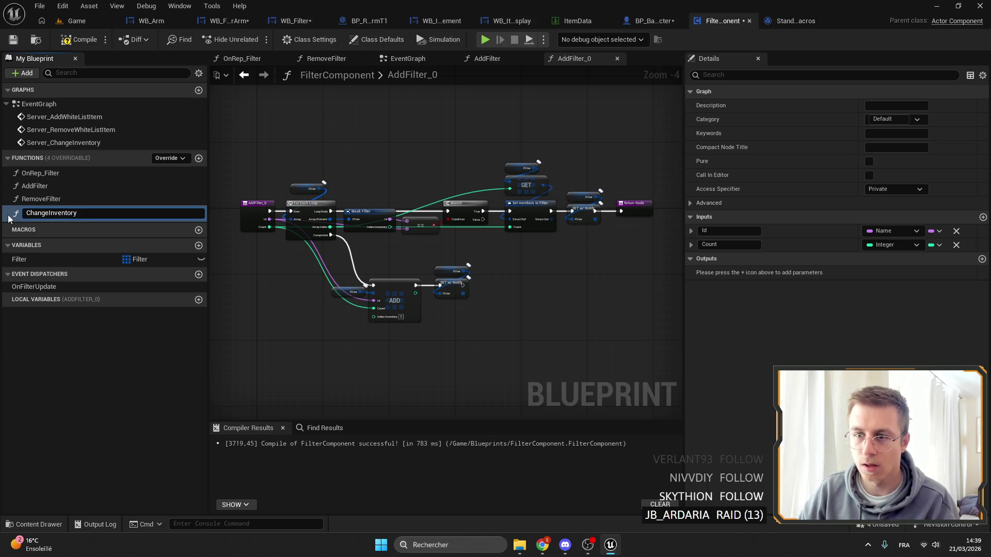
pyautogui.press('Return')
pyautogui.scroll(5, 267, 230)
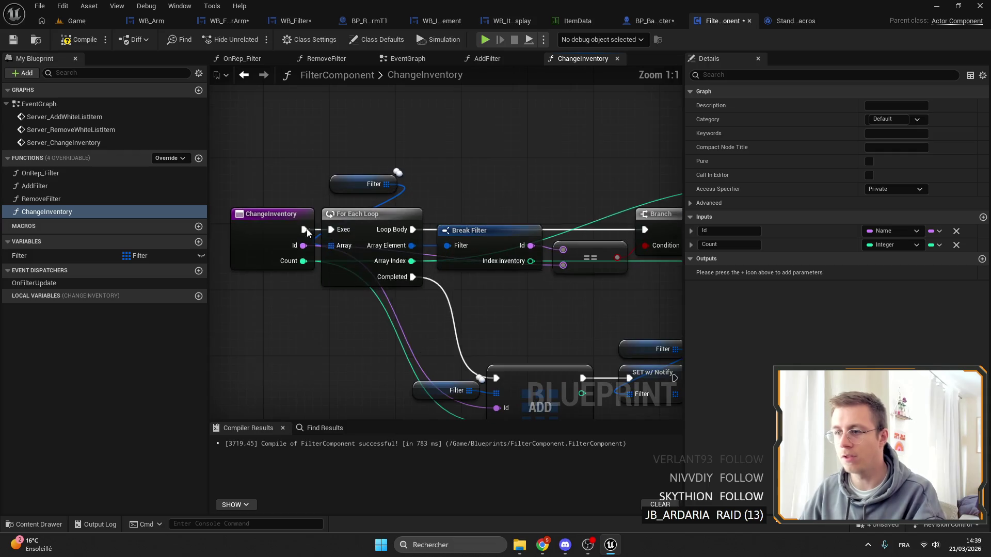
pyautogui.click(267, 230)
pyautogui.scroll(-1, 267, 230)
pyautogui.moveTo(319, 176)
pyautogui.mouseDown()
pyautogui.moveTo(409, 151)
pyautogui.moveTo(276, 136)
pyautogui.moveTo(279, 158)
pyautogui.mouseUp()
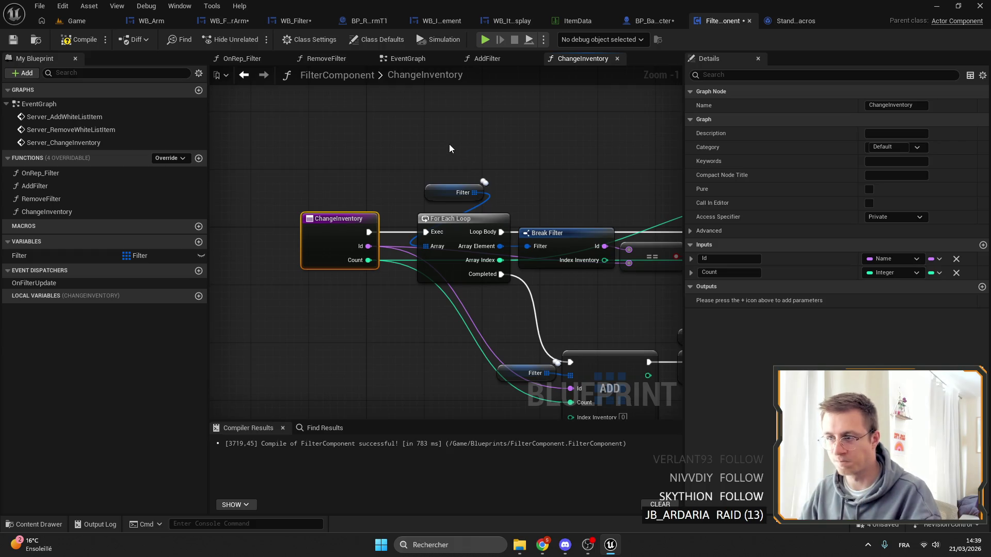
pyautogui.moveTo(449, 144)
pyautogui.mouseDown()
pyautogui.moveTo(371, 154)
pyautogui.moveTo(384, 226)
pyautogui.moveTo(373, 210)
pyautogui.moveTo(380, 140)
pyautogui.mouseUp()
pyautogui.click(355, 194)
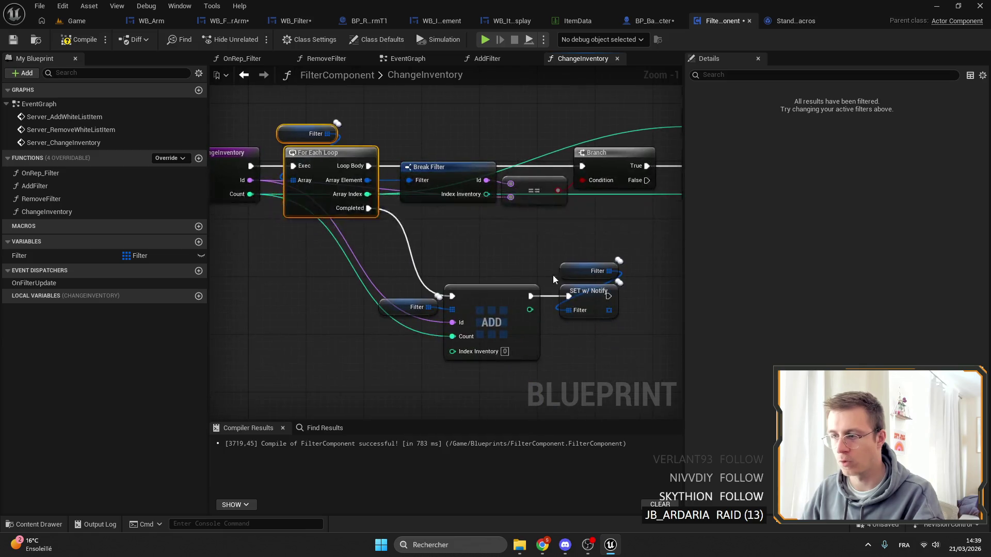
pyautogui.moveTo(603, 342)
pyautogui.mouseDown()
pyautogui.moveTo(406, 273)
pyautogui.moveTo(445, 290)
pyautogui.moveTo(467, 234)
pyautogui.moveTo(431, 222)
pyautogui.moveTo(498, 214)
pyautogui.mouseUp()
pyautogui.press('Delete')
# Replace the function's Count input with an Integer input named Index
pyautogui.click(294, 181)
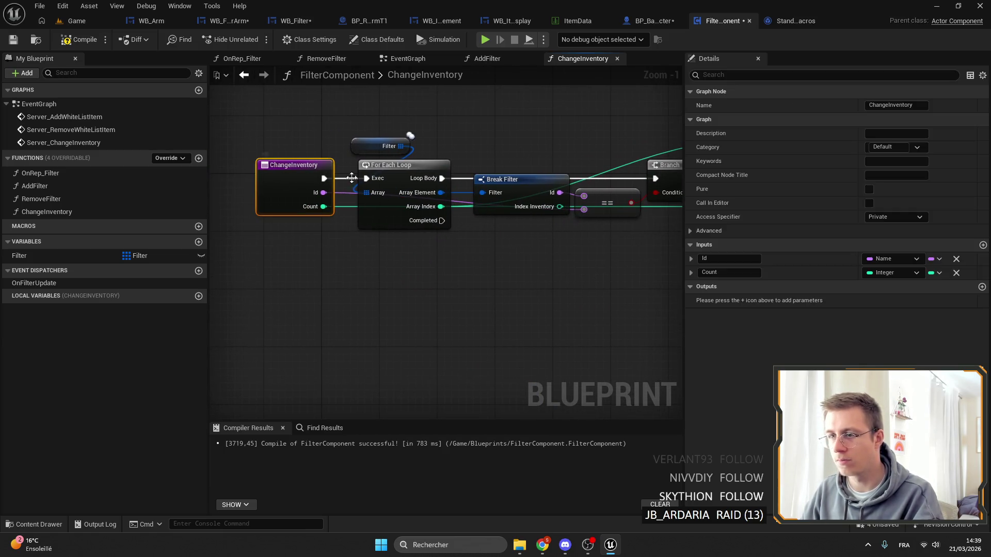
pyautogui.click(957, 273)
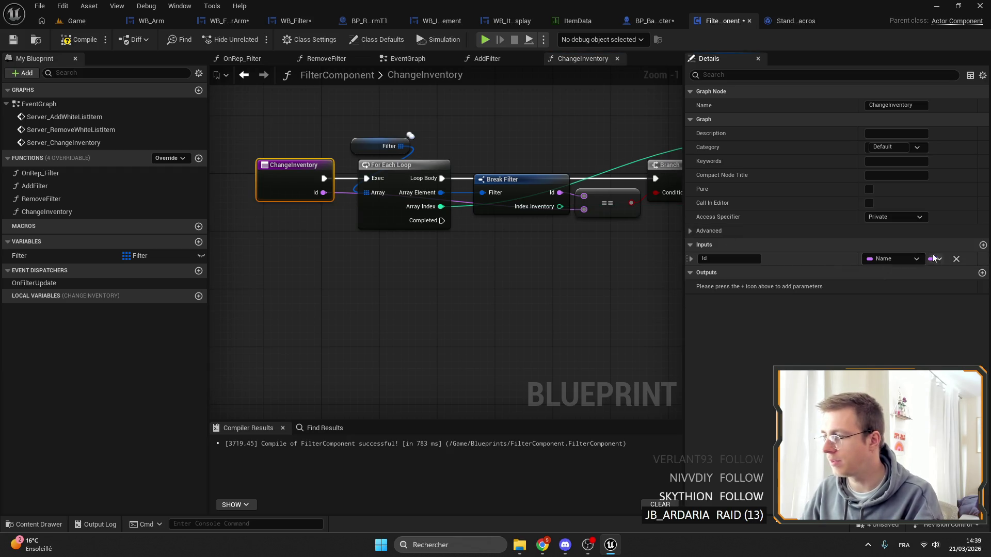
pyautogui.click(983, 246)
pyautogui.write('Index')
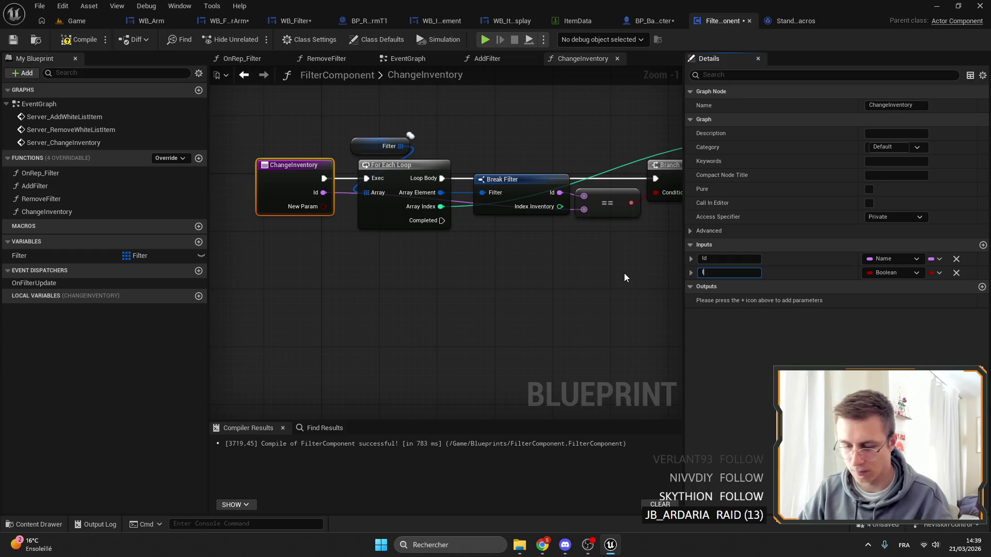
pyautogui.press('Return')
pyautogui.click(887, 273)
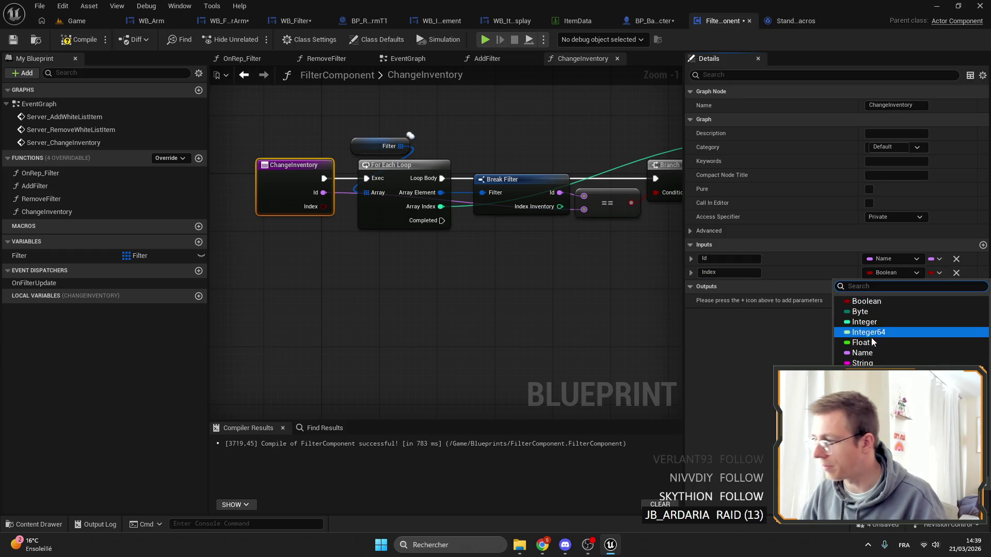
pyautogui.click(868, 321)
# Make Set members in Filter write Index Inventory instead of Count, fed from Index
pyautogui.moveTo(650, 231)
pyautogui.mouseDown()
pyautogui.moveTo(402, 225)
pyautogui.moveTo(338, 241)
pyautogui.mouseUp()
pyautogui.click(498, 193)
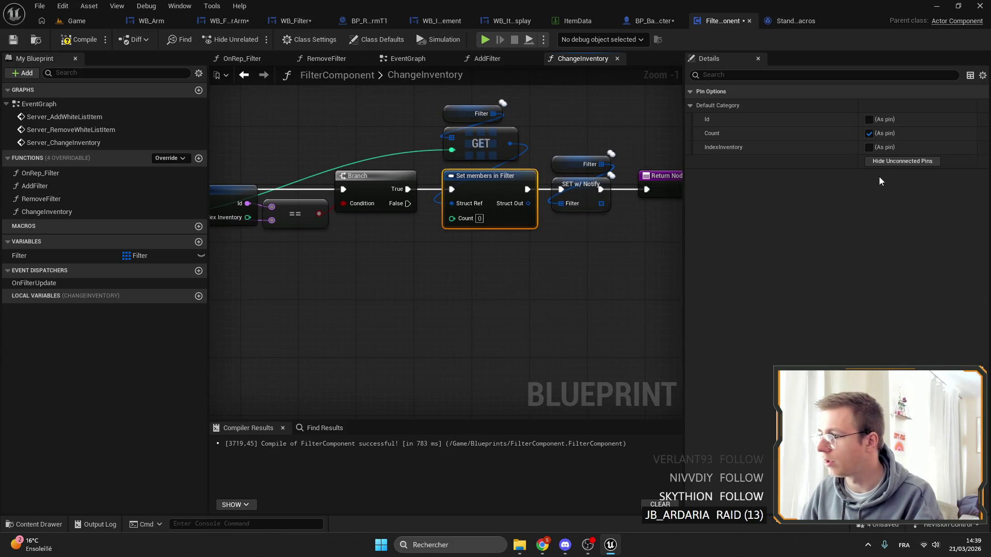
pyautogui.click(870, 147)
pyautogui.click(869, 134)
pyautogui.moveTo(453, 218)
pyautogui.mouseDown()
pyautogui.moveTo(181, 242)
pyautogui.moveTo(394, 216)
pyautogui.mouseUp()
pyautogui.moveTo(645, 227)
pyautogui.mouseDown()
pyautogui.moveTo(399, 230)
pyautogui.moveTo(427, 195)
pyautogui.moveTo(450, 194)
pyautogui.mouseUp()
pyautogui.keyDown('ctrl'); pyautogui.click(428, 194); pyautogui.keyUp('ctrl')
pyautogui.click(407, 231)
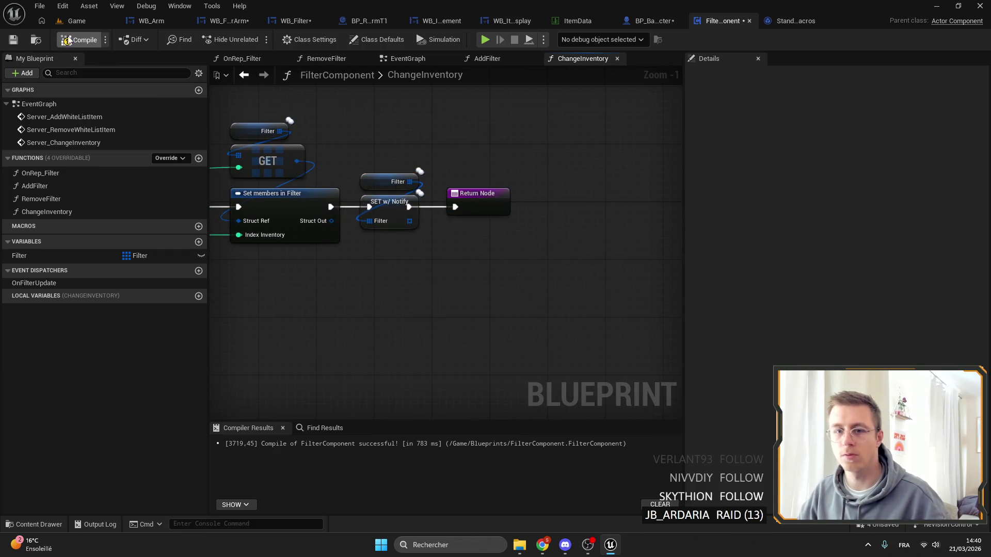
# Compile, locate the erroring Remove Filter call and inspect the RemoveFilter function graph
pyautogui.click(19, 39)
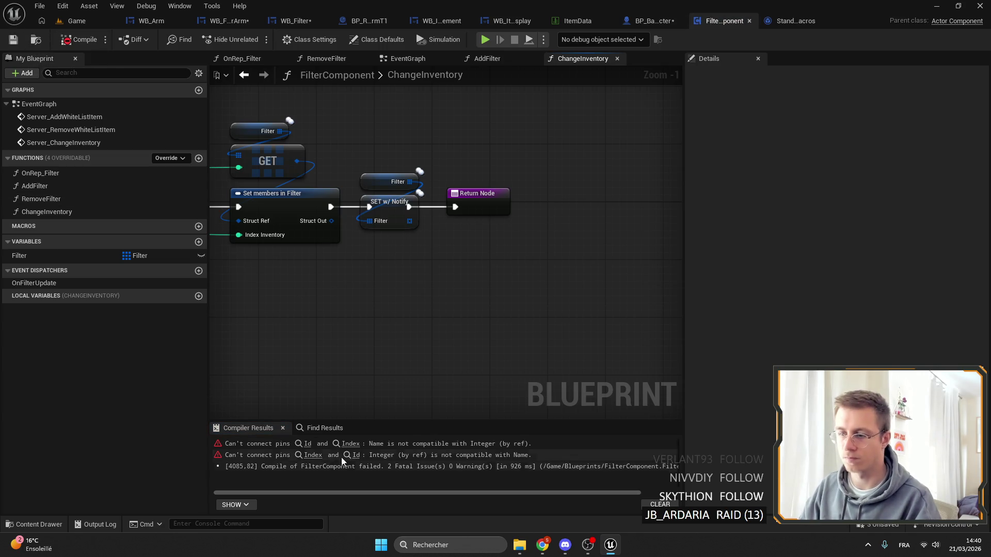
pyautogui.click(347, 444)
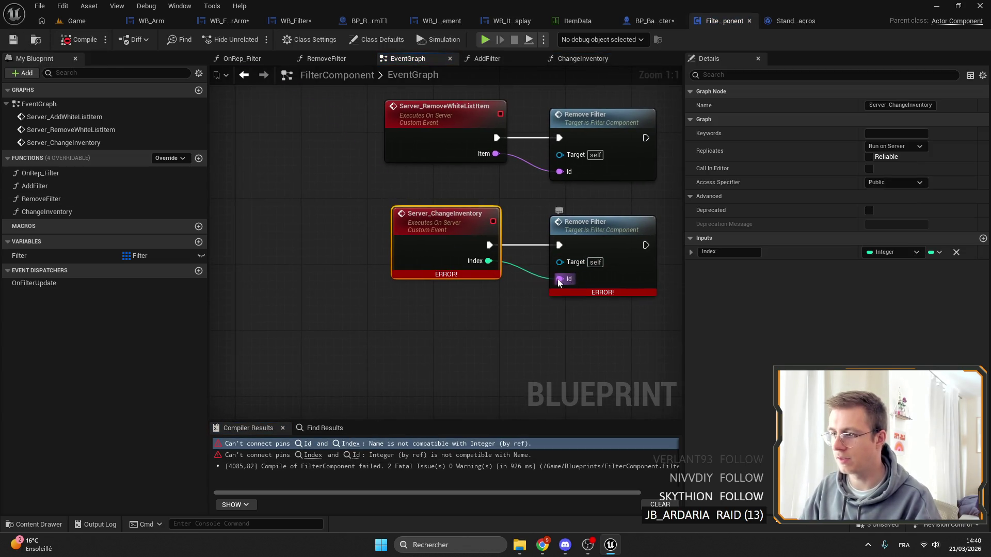
pyautogui.moveTo(558, 279); pyautogui.dragTo(472, 287)
pyautogui.moveTo(688, 265); pyautogui.dragTo(690, 252)
pyautogui.click(573, 244)
pyautogui.doubleClick(573, 244)
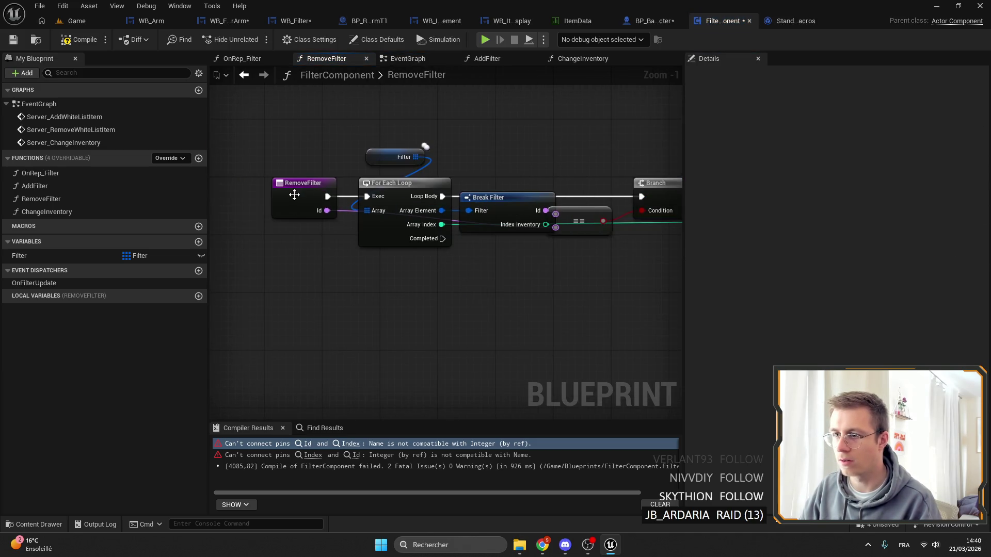
pyautogui.moveTo(611, 235); pyautogui.dragTo(387, 228)
pyautogui.click(364, 217)
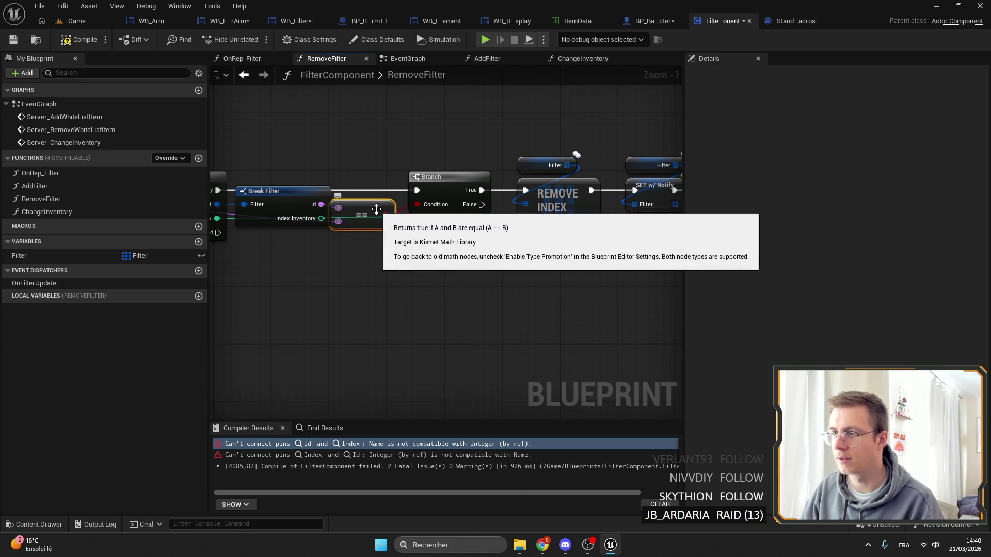
pyautogui.press('Home')
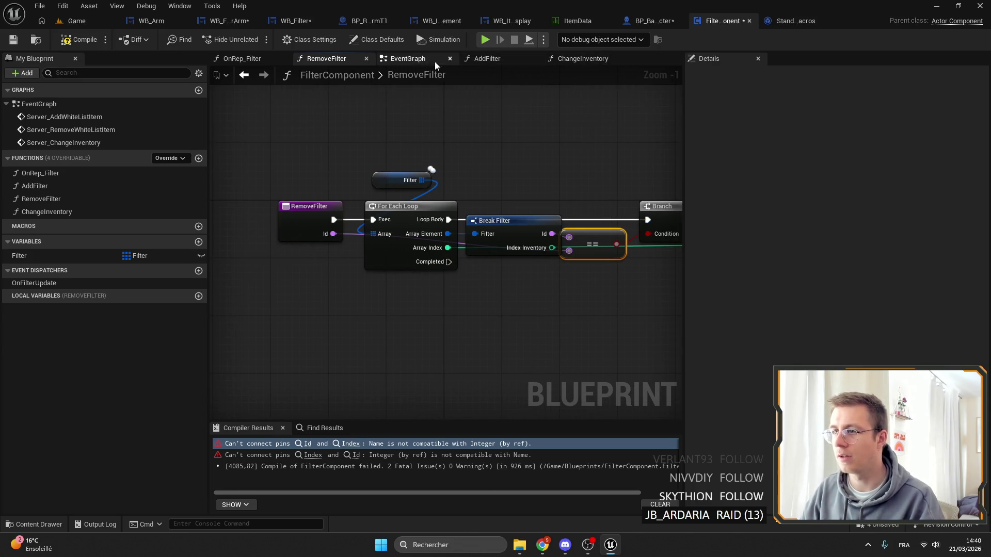
# Replace the broken call with Change Inventory, wiring exec, Id and Index from Server_ChangeInventory
pyautogui.click(434, 60)
pyautogui.click(516, 231)
pyautogui.press('Delete')
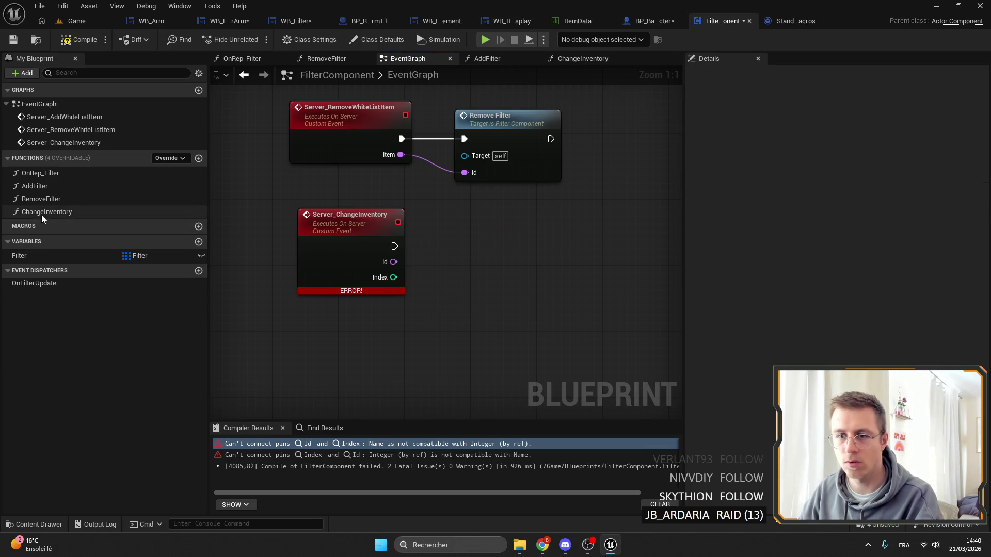
pyautogui.moveTo(41, 212); pyautogui.dragTo(447, 219)
pyautogui.moveTo(394, 246); pyautogui.dragTo(483, 245)
pyautogui.moveTo(464, 281)
pyautogui.mouseDown()
pyautogui.moveTo(389, 265)
pyautogui.moveTo(485, 310)
pyautogui.mouseUp()
pyautogui.moveTo(393, 277); pyautogui.dragTo(473, 297)
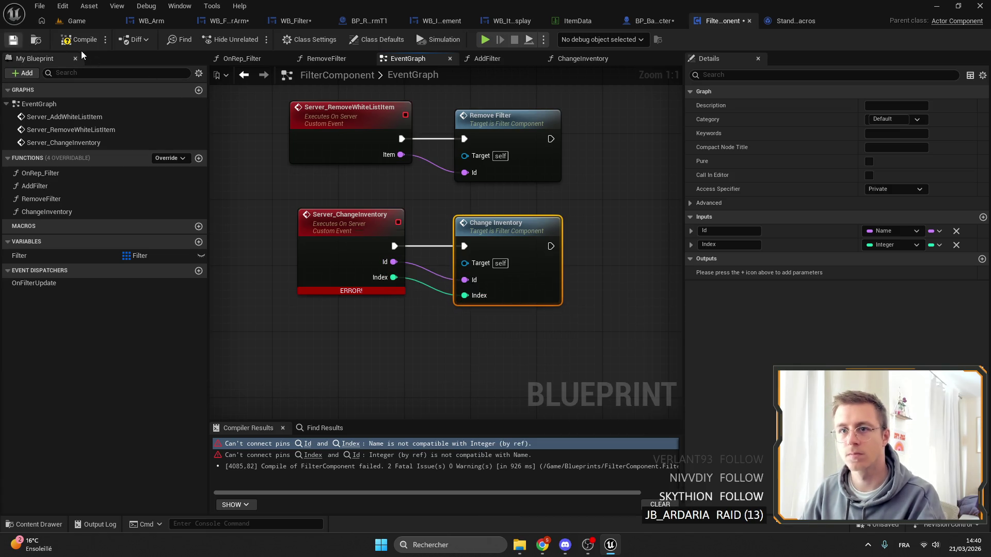
# In WB_Filter, swap Server Remove Filter Item for a Server Change Inventory Filter call on Player
pyautogui.click(291, 26)
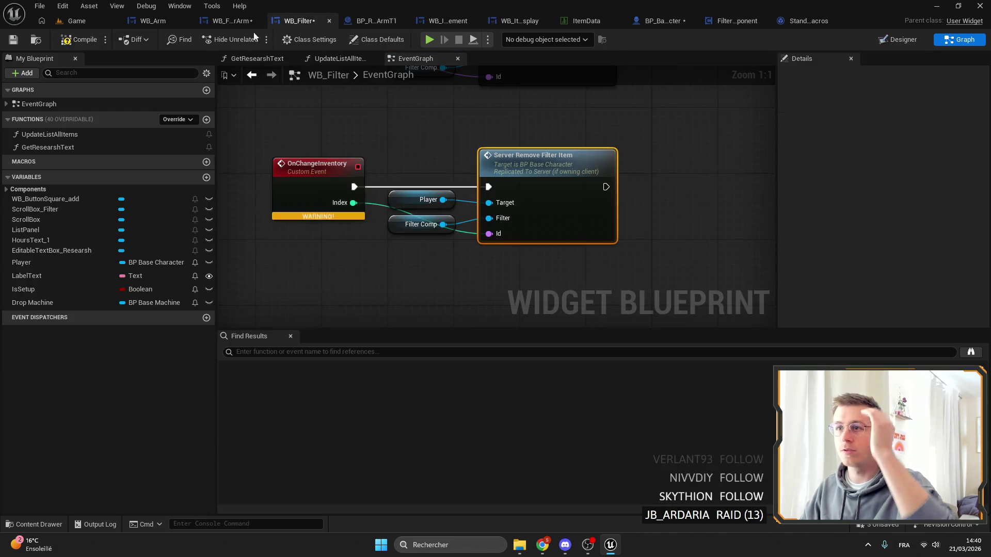
pyautogui.click(10, 41)
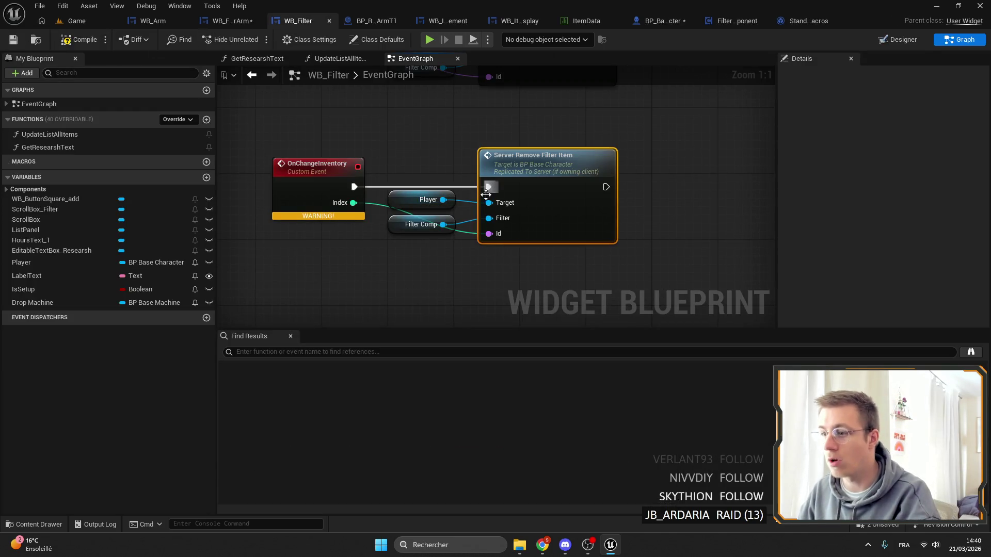
pyautogui.press('Delete')
pyautogui.moveTo(443, 199); pyautogui.dragTo(494, 178)
pyautogui.write('chan')
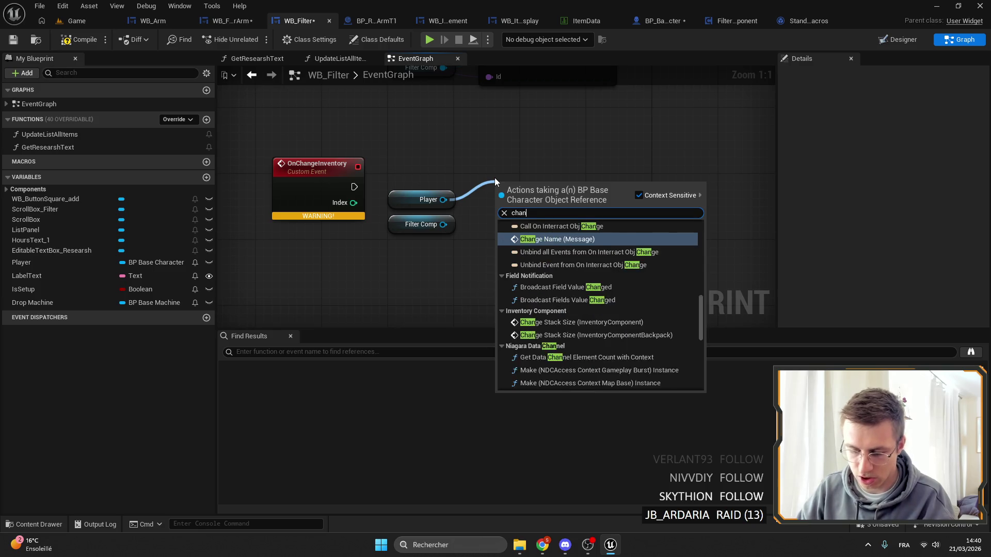
pyautogui.write('ge inv')
pyautogui.press('Return')
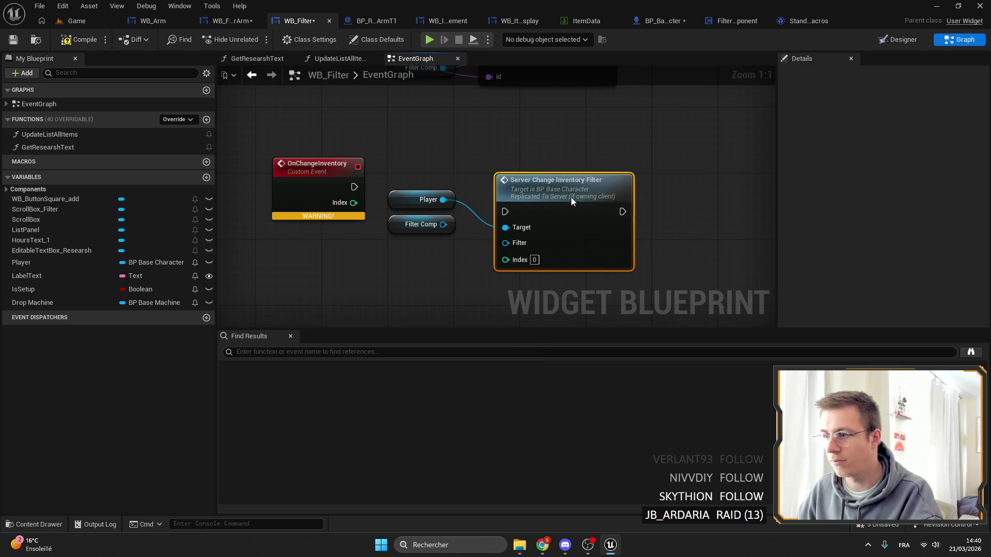
# Wire OnChangeInventory's execution, Filter Comp and Index into the new call
pyautogui.moveTo(571, 198); pyautogui.dragTo(563, 174)
pyautogui.moveTo(354, 187); pyautogui.dragTo(497, 187)
pyautogui.moveTo(443, 224)
pyautogui.mouseDown()
pyautogui.moveTo(497, 218)
pyautogui.moveTo(399, 228)
pyautogui.moveTo(354, 203)
pyautogui.mouseUp()
pyautogui.moveTo(513, 124); pyautogui.dragTo(494, 211)
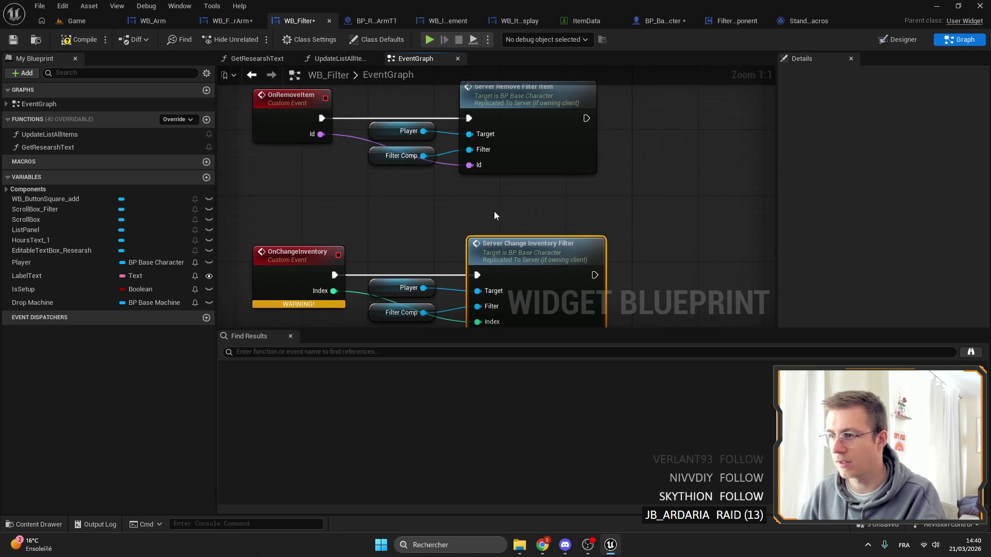
pyautogui.scroll(-3, 319, 177)
pyautogui.scroll(2, 345, 221)
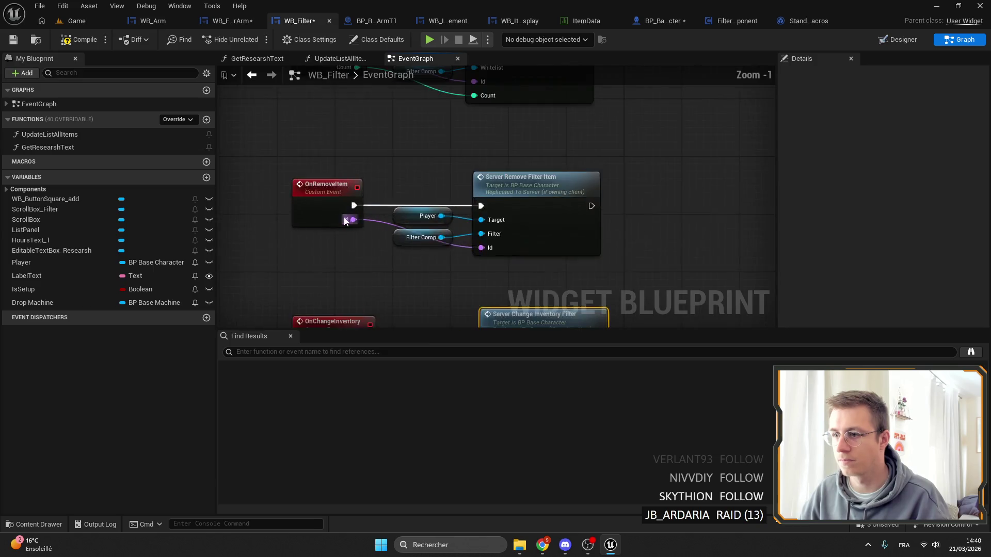
# Add an Item input to Server_ChangeInventoryFilter and copy the Server_ChangeInventory event name from FilterComponent
pyautogui.doubleClick(497, 193)
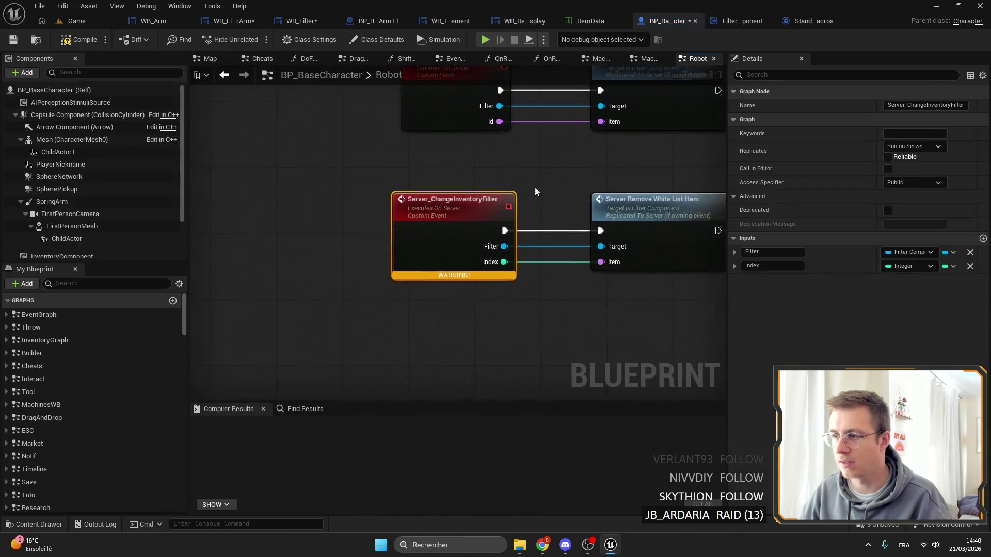
pyautogui.moveTo(489, 268); pyautogui.dragTo(385, 266)
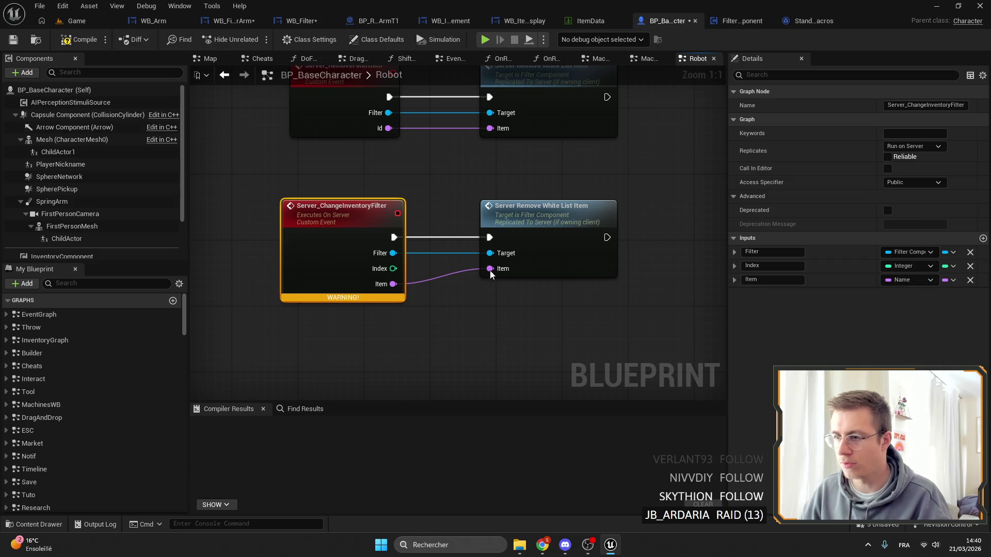
pyautogui.click(544, 234)
pyautogui.rightClick(544, 235)
pyautogui.click(568, 312)
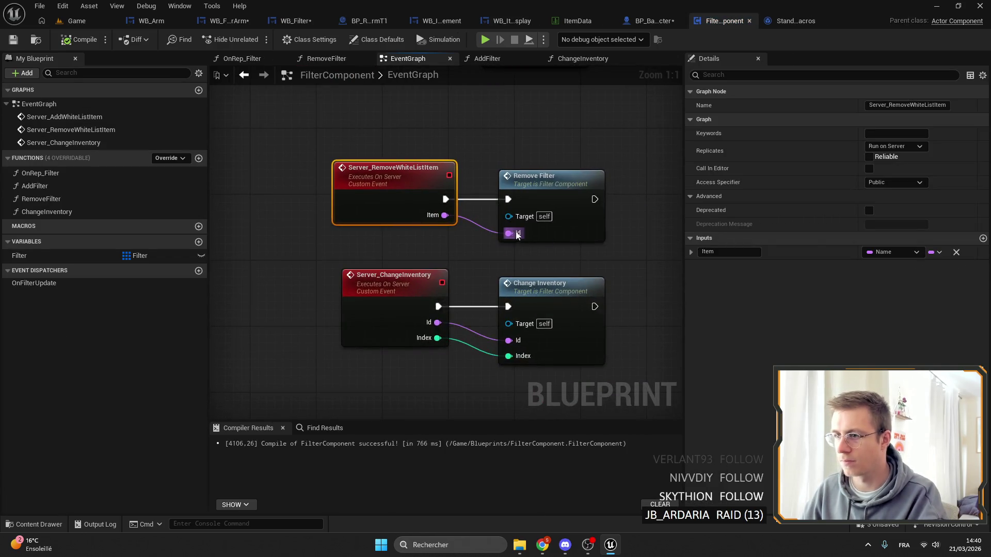
pyautogui.click(439, 275)
pyautogui.click(878, 105)
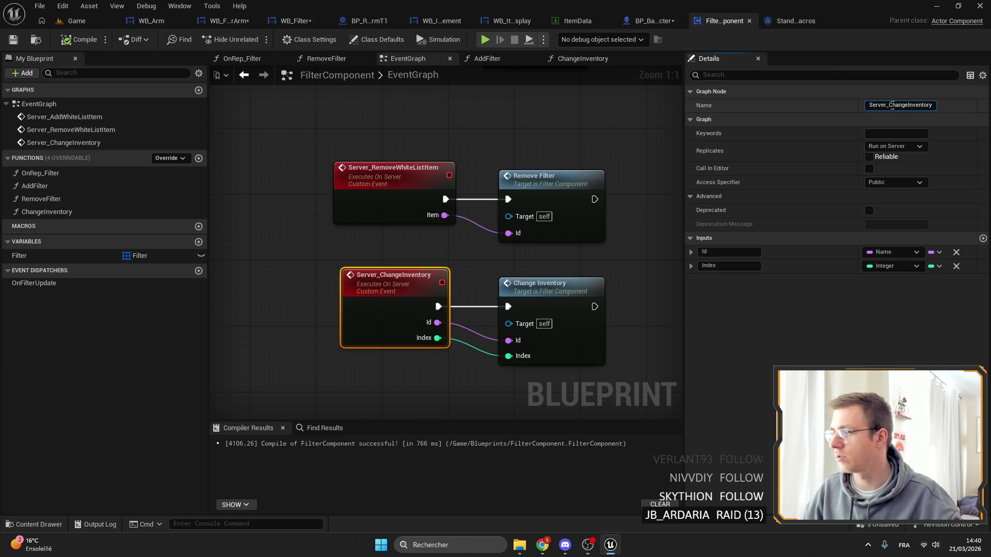
# Back in BP_BaseCharacter, add a Server_ChangeInventory call from the Filter pin, then delete the wrong node
pyautogui.click(650, 20)
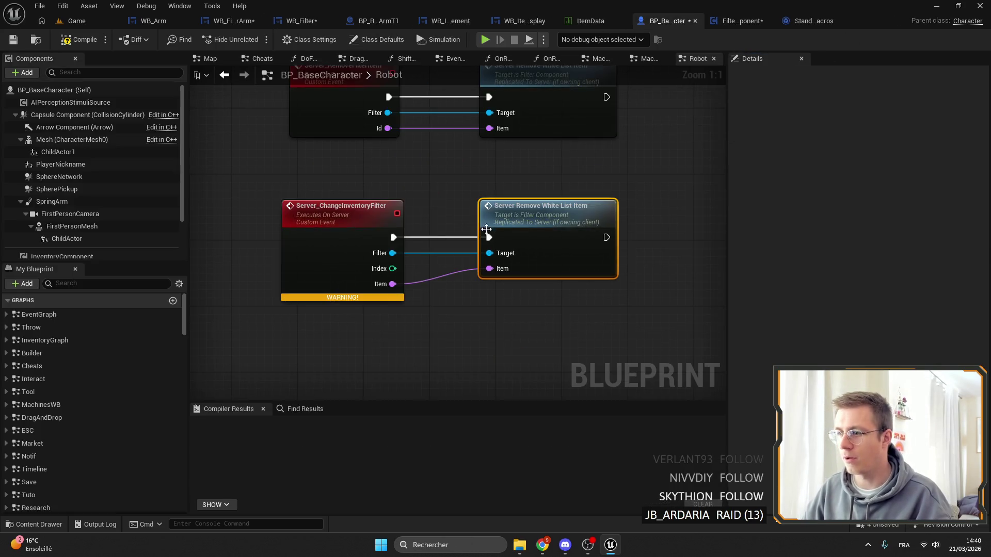
pyautogui.moveTo(392, 253); pyautogui.dragTo(448, 282)
pyautogui.write('Server_ChangeInventory')
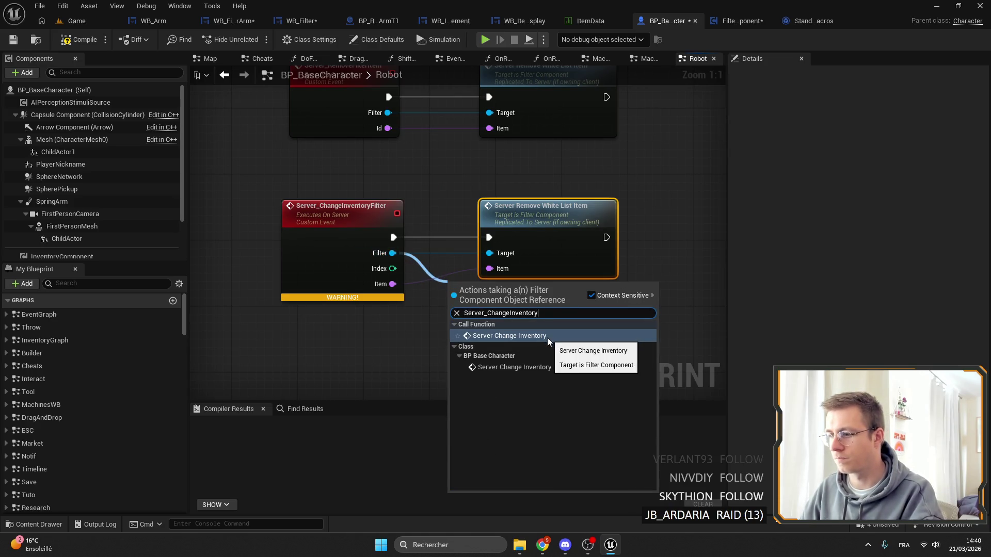
pyautogui.click(522, 368)
pyautogui.press('Delete')
pyautogui.moveTo(528, 308); pyautogui.dragTo(562, 216)
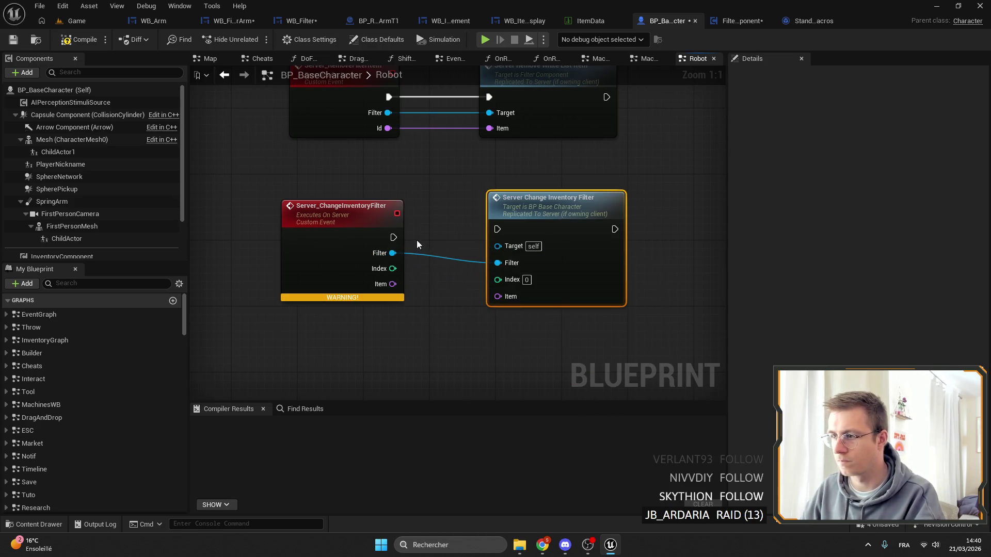
pyautogui.press('Delete')
# Add the filter component's Server Change Inventory call from the Filter pin and position it
pyautogui.moveTo(393, 253); pyautogui.dragTo(468, 258)
pyautogui.write('Server_ChangeInventory')
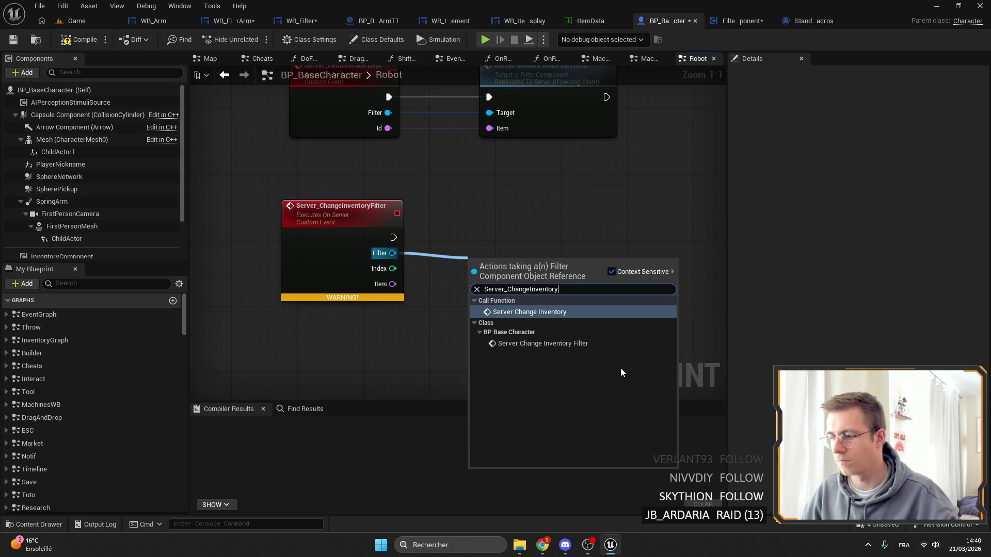
pyautogui.click(515, 313)
pyautogui.moveTo(516, 315)
pyautogui.mouseDown()
pyautogui.moveTo(547, 210)
pyautogui.moveTo(548, 221)
pyautogui.mouseUp()
pyautogui.moveTo(498, 270)
pyautogui.mouseDown()
pyautogui.moveTo(392, 269)
pyautogui.moveTo(405, 268)
pyautogui.mouseUp()
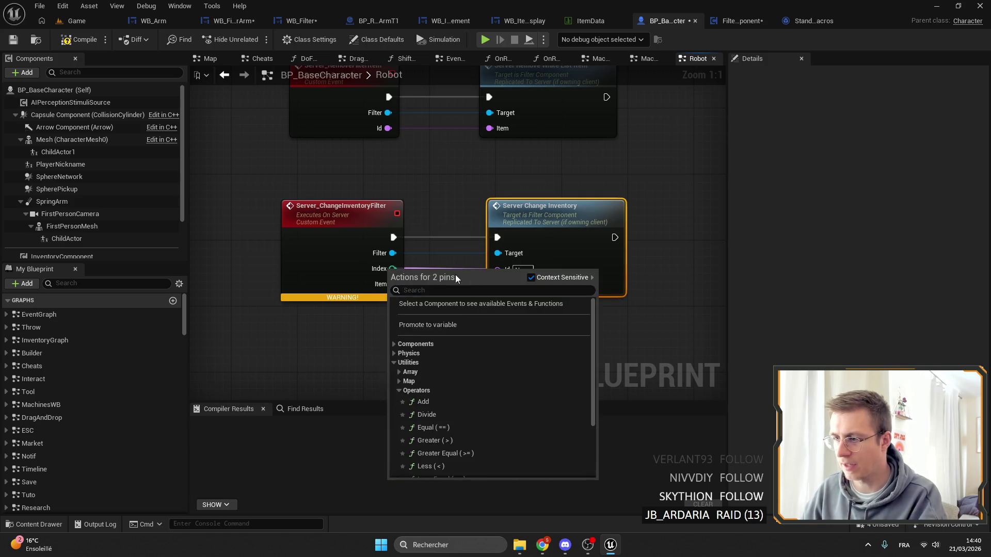
pyautogui.press('Escape')
# Wire Item to Id and Index to Index, move Item above Index, and save BP_BaseCharacter
pyautogui.moveTo(497, 271); pyautogui.dragTo(388, 285)
pyautogui.click(350, 274)
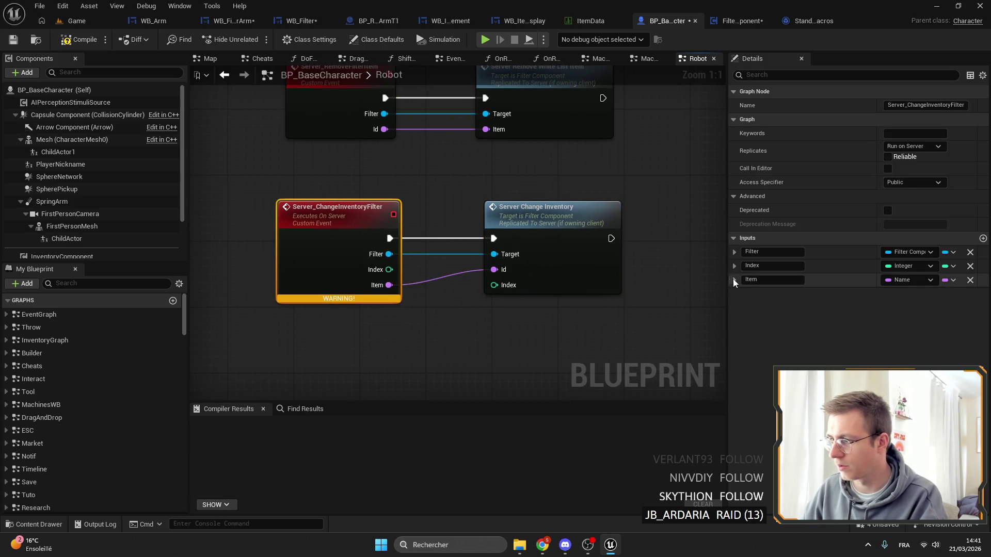
pyautogui.moveTo(728, 277); pyautogui.dragTo(730, 262)
pyautogui.moveTo(389, 285)
pyautogui.mouseDown()
pyautogui.moveTo(508, 285)
pyautogui.moveTo(494, 285)
pyautogui.mouseUp()
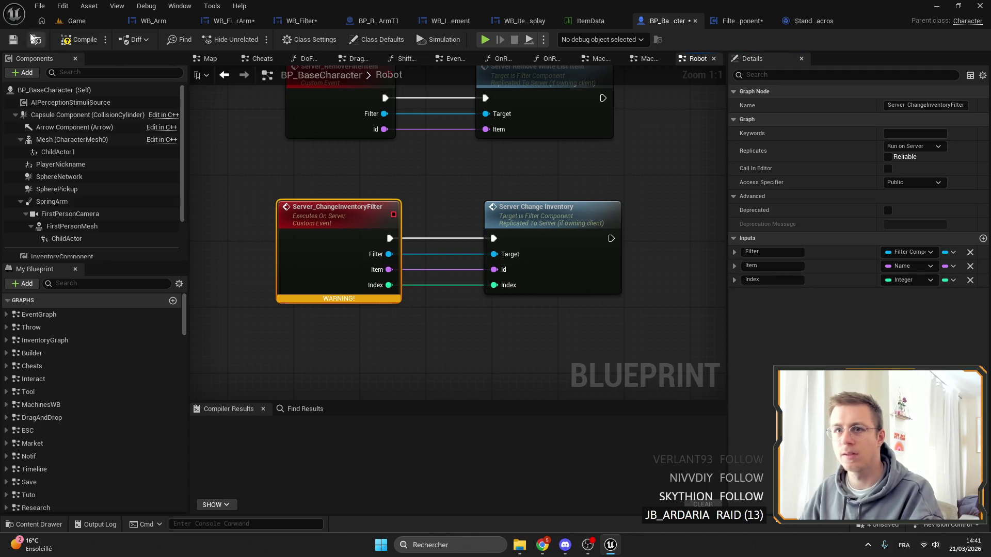
pyautogui.hotkey('ctrl', 's')
# In WB_Filter, rename the event's second input to Id and move it above Index
pyautogui.click(301, 21)
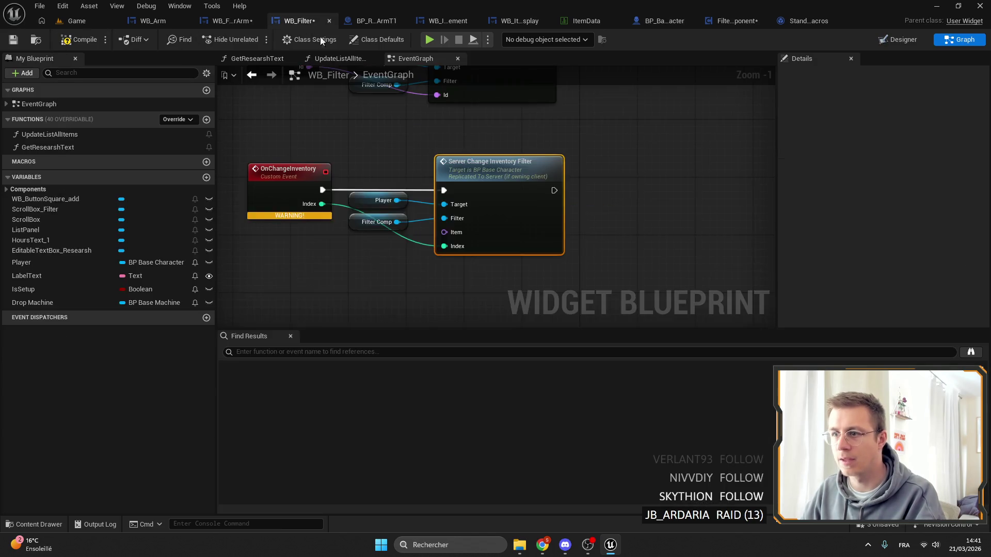
pyautogui.moveTo(514, 235)
pyautogui.mouseDown()
pyautogui.moveTo(542, 234)
pyautogui.moveTo(364, 195)
pyautogui.mouseUp()
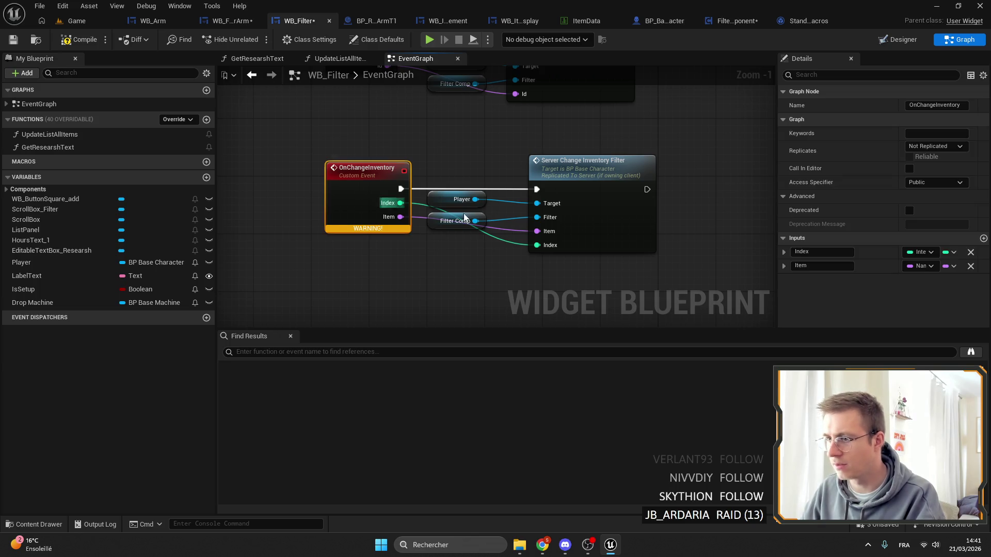
pyautogui.doubleClick(820, 265)
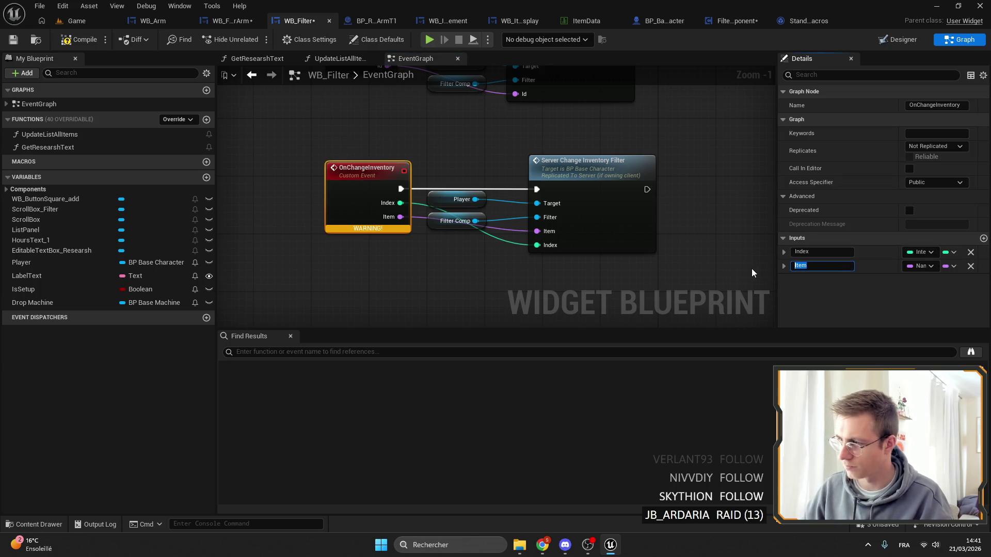
pyautogui.write('Id')
pyautogui.press('Return')
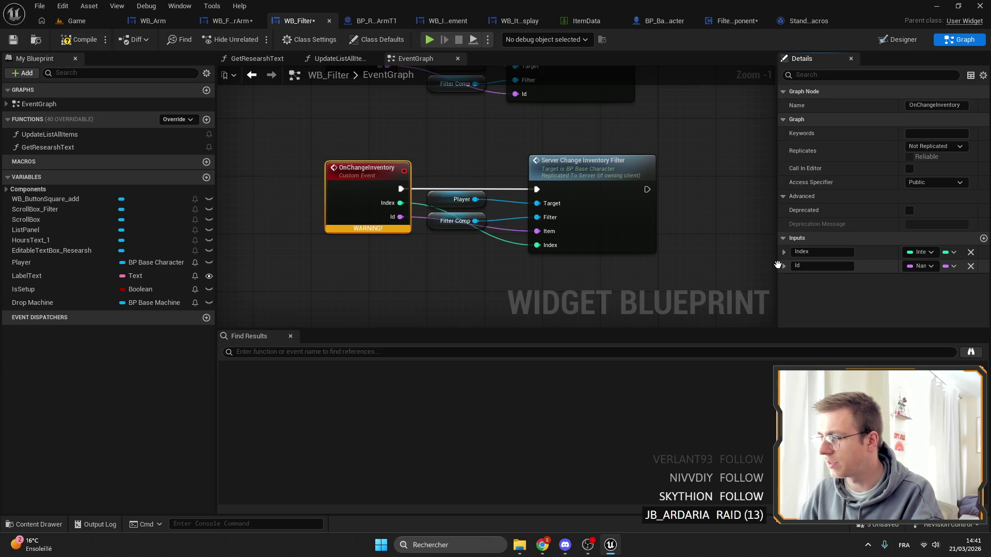
pyautogui.moveTo(782, 266); pyautogui.dragTo(781, 251)
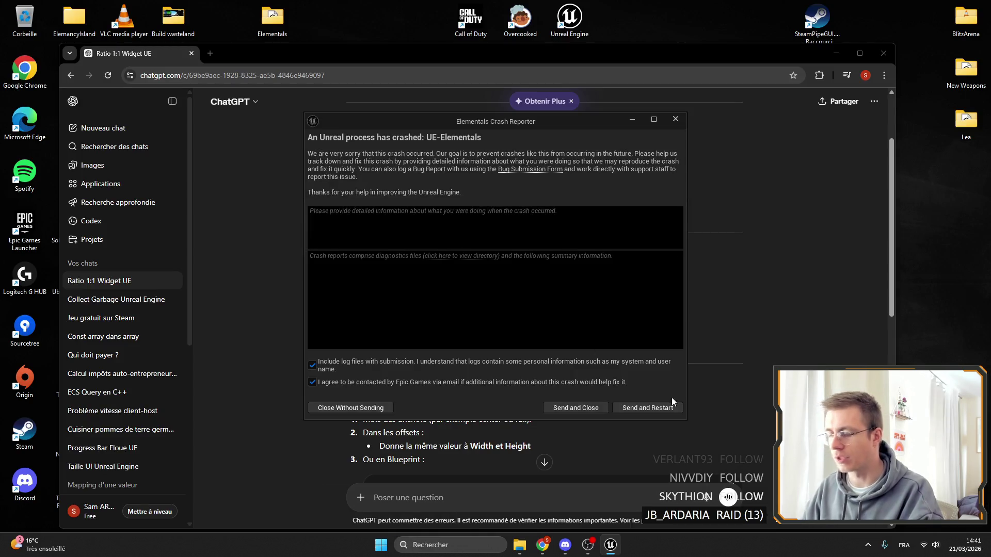
# Send the crash report and restart from the Elementals Crash Reporter
pyautogui.click(658, 409)
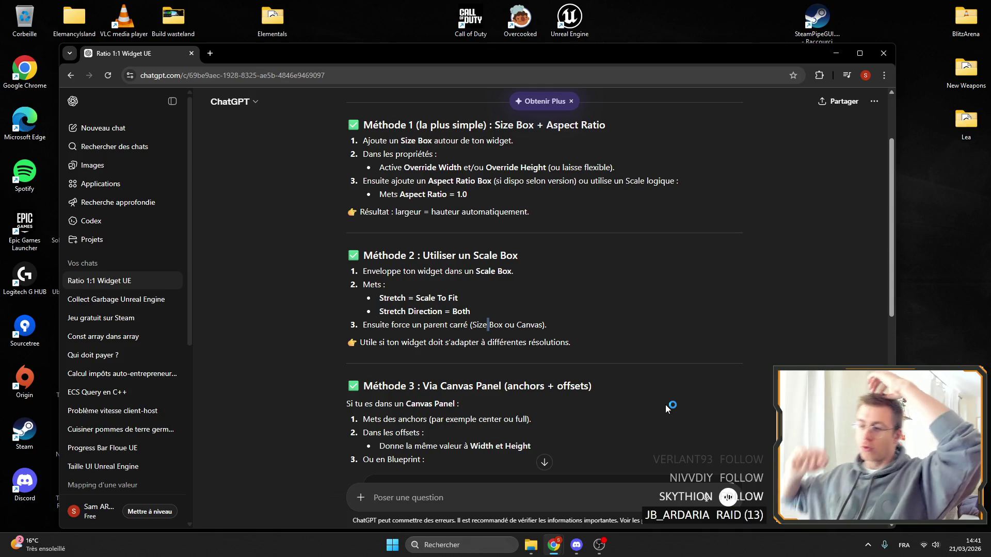